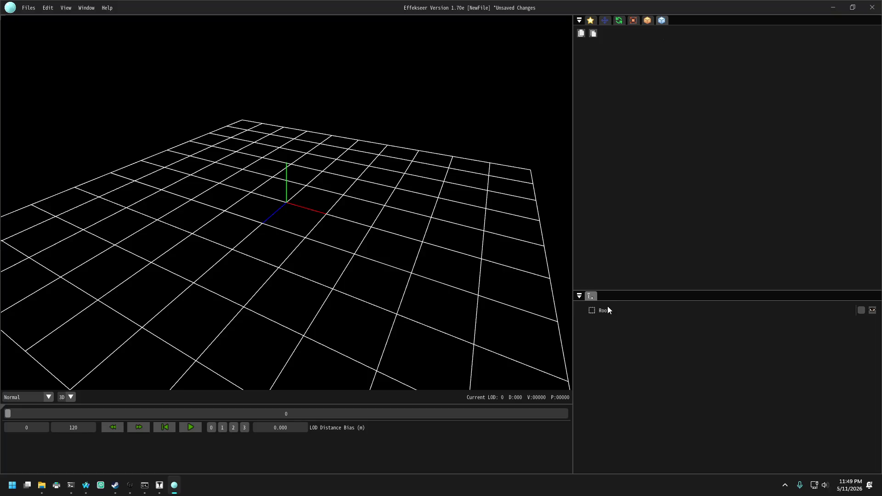
- Add a child node under Root and set it to render as a Model with Fixed configuration
{"action": "right_click", "coordinate": [608, 309]}
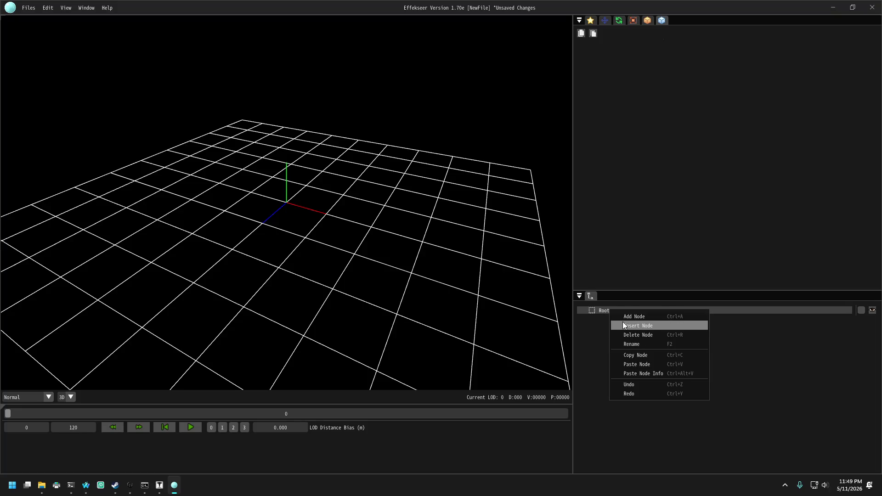
{"action": "left_click", "coordinate": [634, 317]}
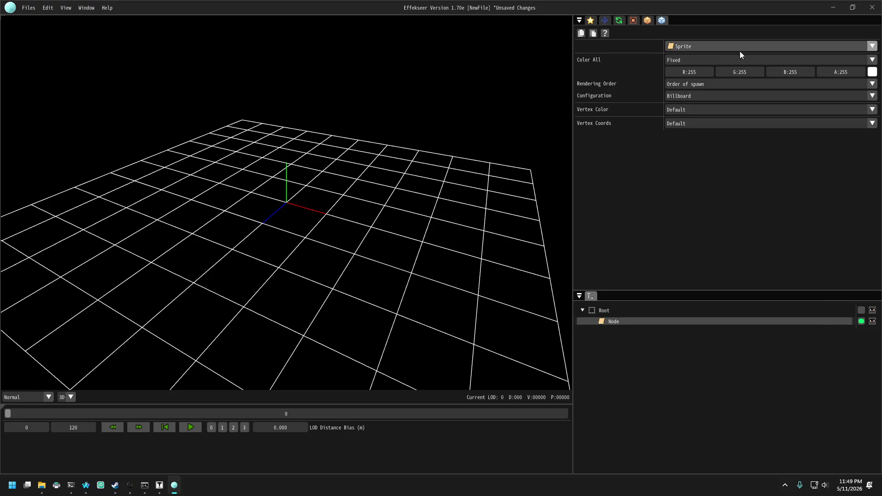
{"action": "left_click", "coordinate": [873, 48]}
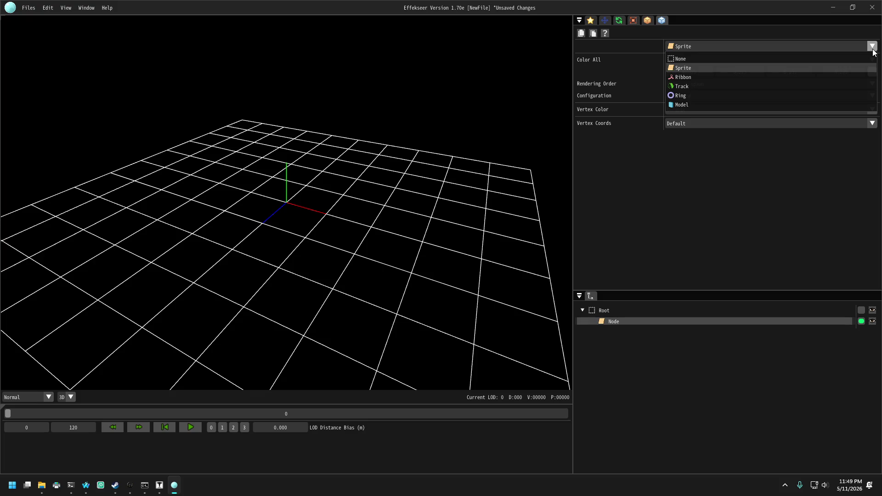
{"action": "left_click", "coordinate": [707, 106]}
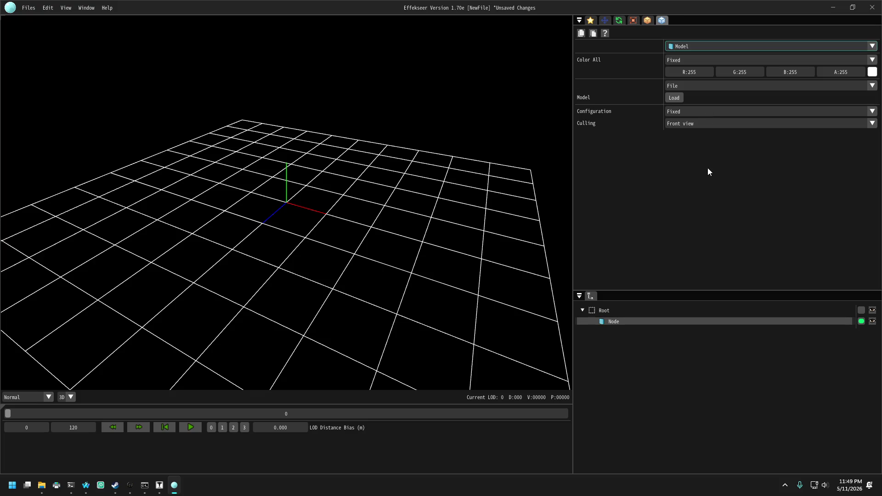
{"action": "left_click", "coordinate": [695, 113]}
{"action": "left_click", "coordinate": [698, 111]}
- Browse for a model file for the node, check accepted file types, then cancel without loading
{"action": "left_click", "coordinate": [676, 101]}
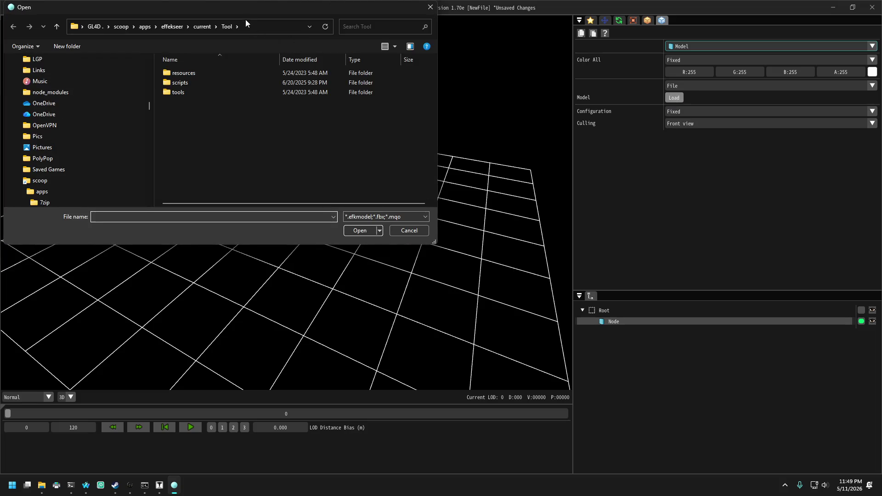
{"action": "left_click_drag", "start_coordinate": [246, 19], "coordinate": [281, 98]}
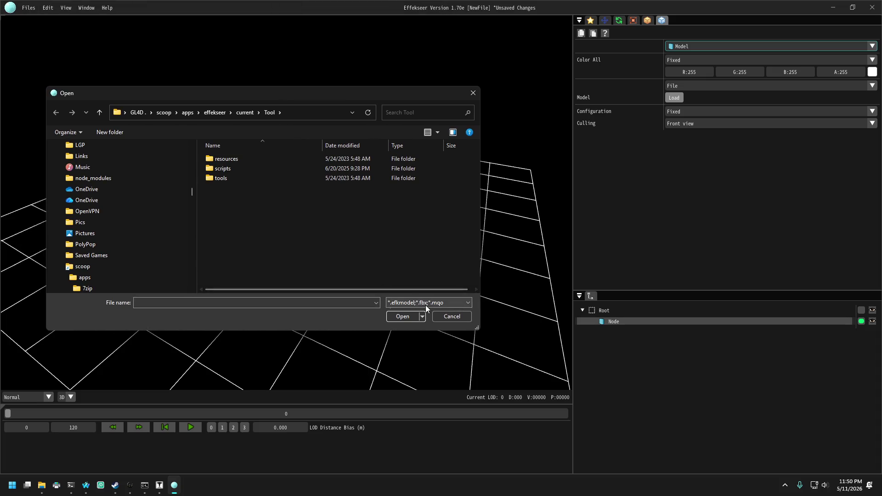
{"action": "left_click", "coordinate": [450, 302]}
{"action": "left_click", "coordinate": [447, 302]}
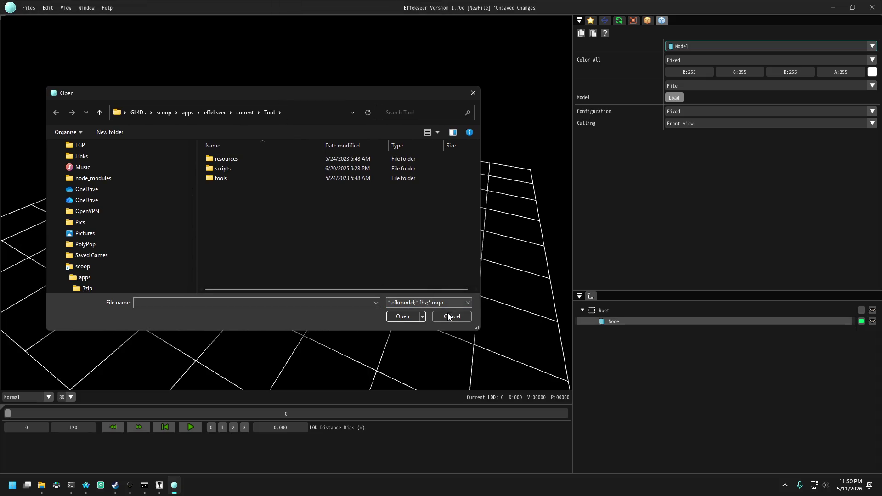
{"action": "left_click", "coordinate": [449, 316]}
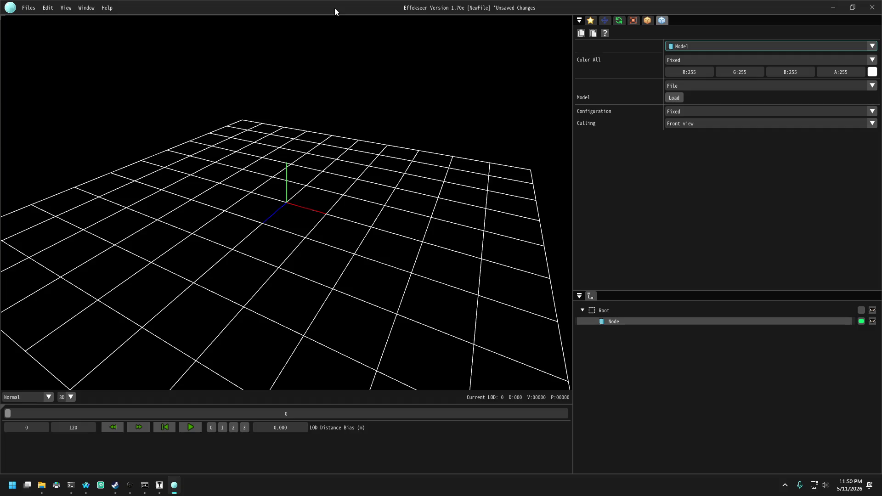
{"action": "left_click", "coordinate": [32, 8]}
- Look through Effekseer's Files and Edit menus
{"action": "left_click", "coordinate": [32, 8]}
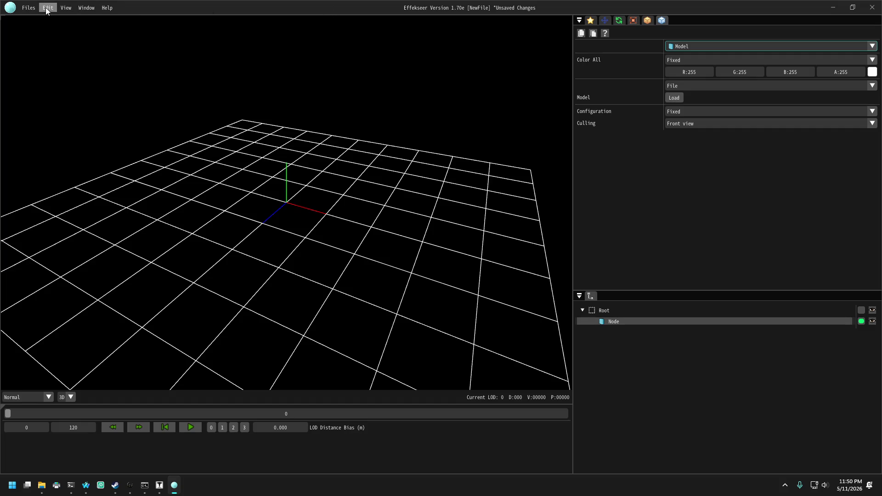
{"action": "left_click", "coordinate": [32, 9]}
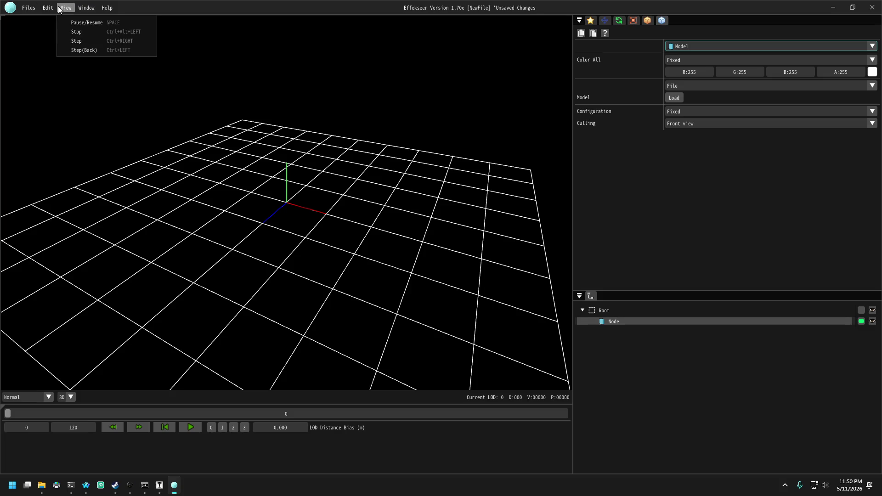
{"action": "left_click", "coordinate": [48, 9]}
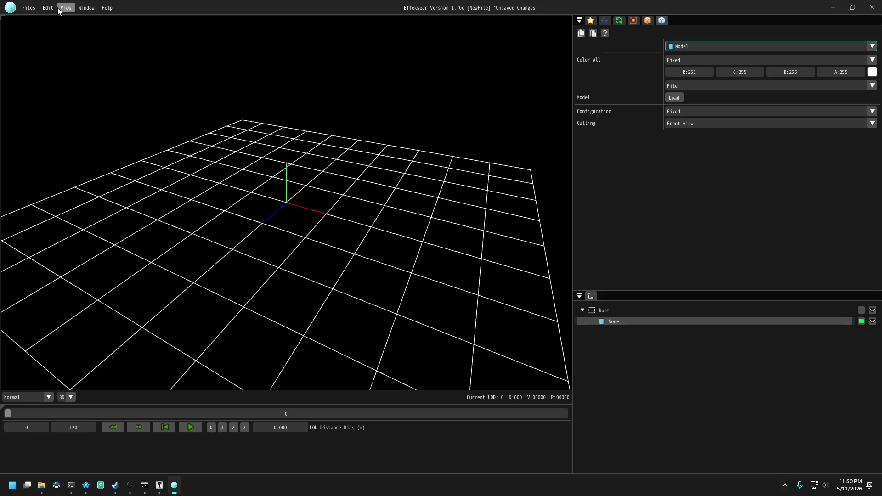
{"action": "left_click", "coordinate": [47, 10]}
{"action": "left_click", "coordinate": [46, 12]}
{"action": "left_click", "coordinate": [46, 12]}
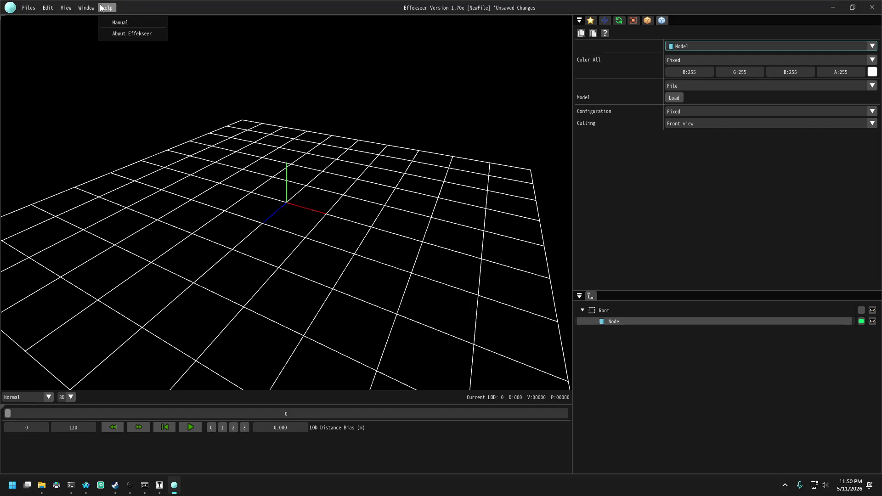
{"action": "mouse_move", "coordinate": [72, 9]}
- Restore the Effekseer window and close it, answering the save-changes prompt
{"action": "left_click_drag", "start_coordinate": [399, 8], "coordinate": [522, 14]}
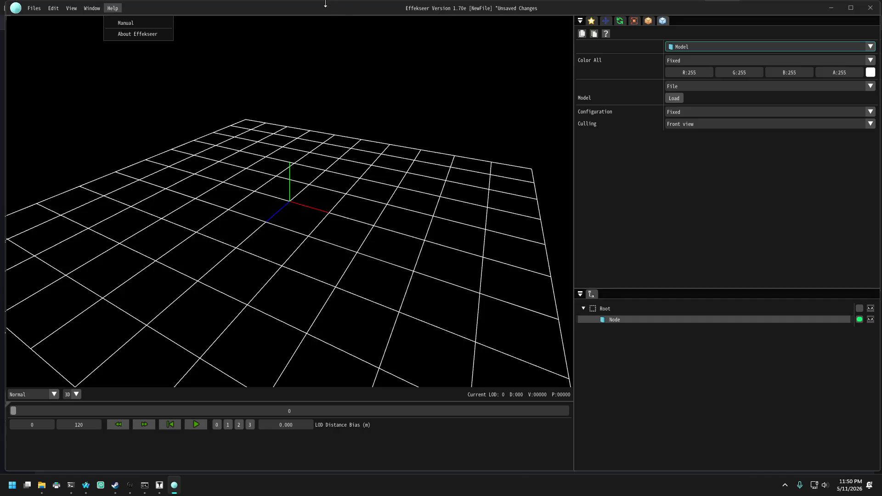
{"action": "left_click", "coordinate": [323, 56]}
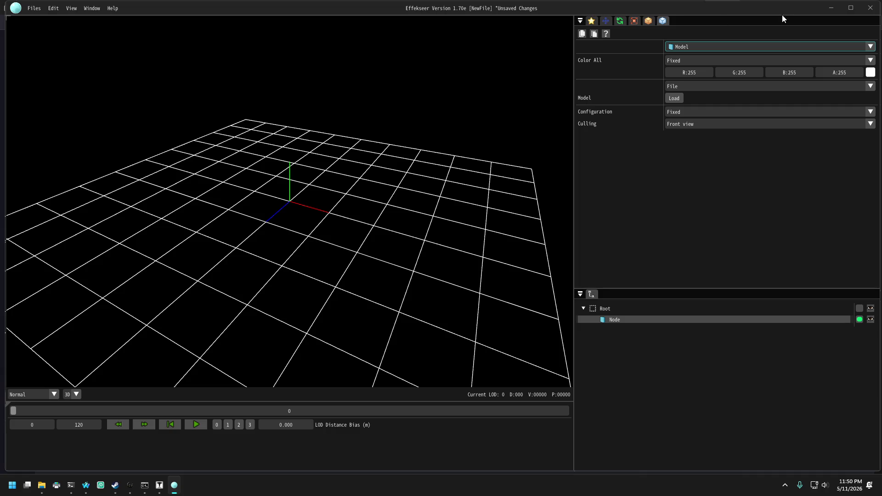
{"action": "left_click", "coordinate": [870, 8]}
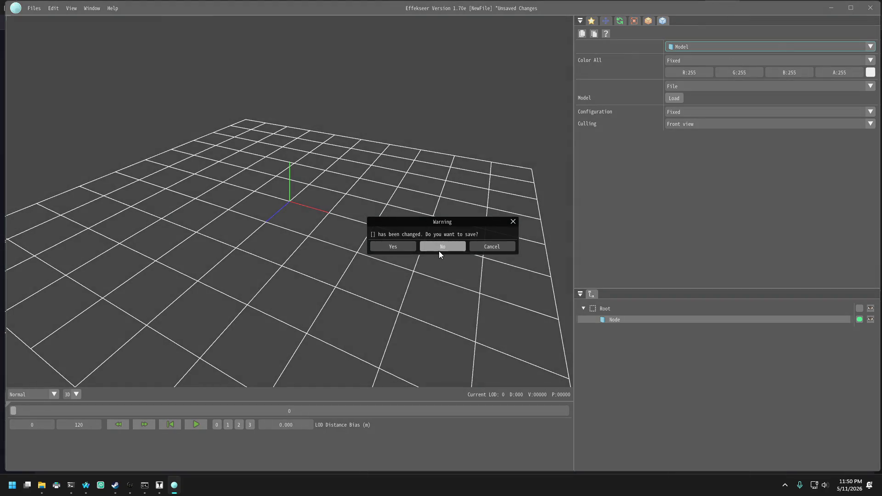
{"action": "key", "text": "Return"}
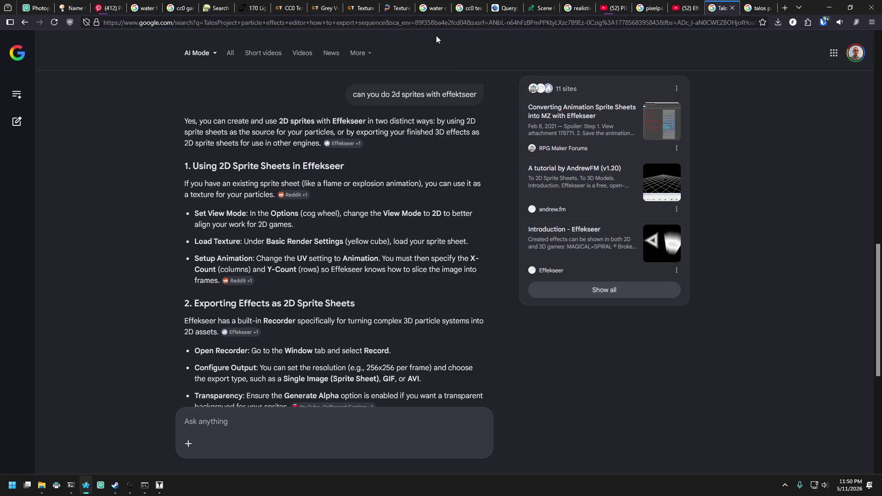
- Search Google for 'blender particle effects'
{"action": "left_click", "coordinate": [444, 24]}
{"action": "type", "text": "ble"}
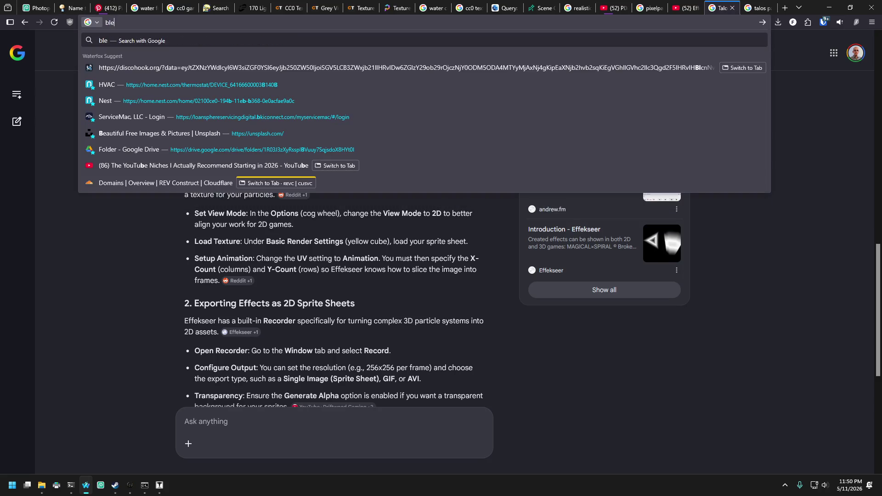
{"action": "type", "text": "nder particle "}
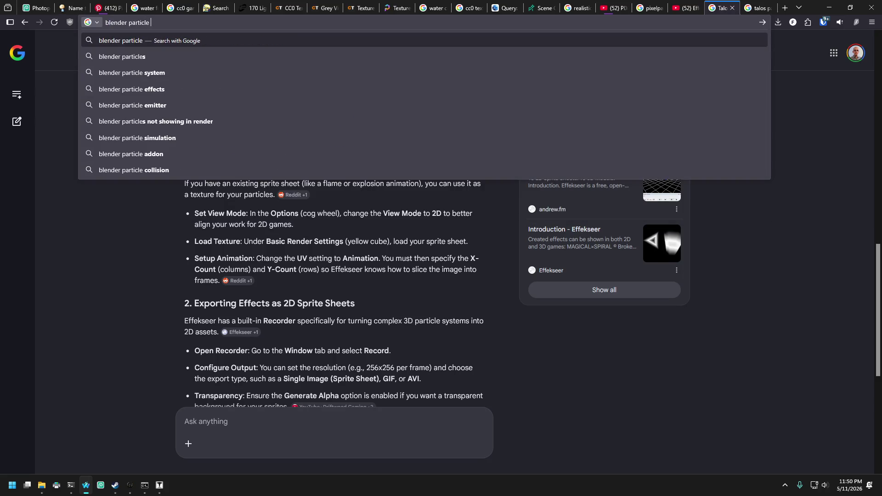
{"action": "type", "text": "effects"}
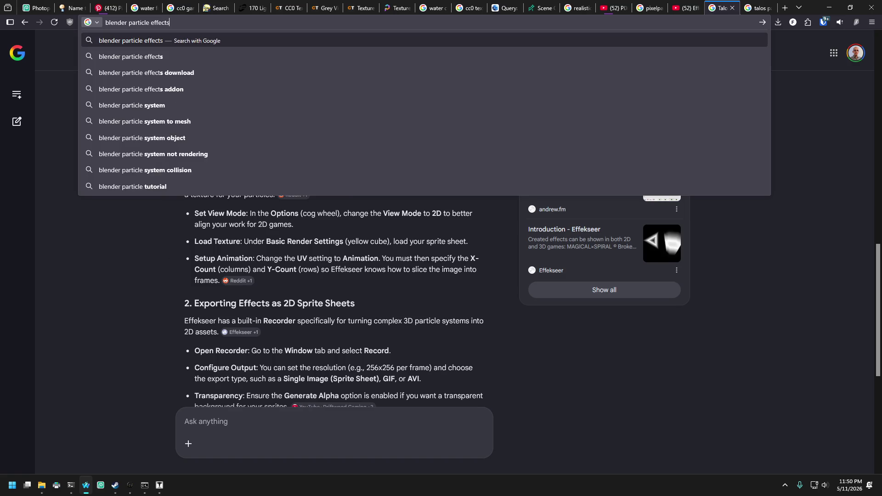
{"action": "key", "text": "Return"}
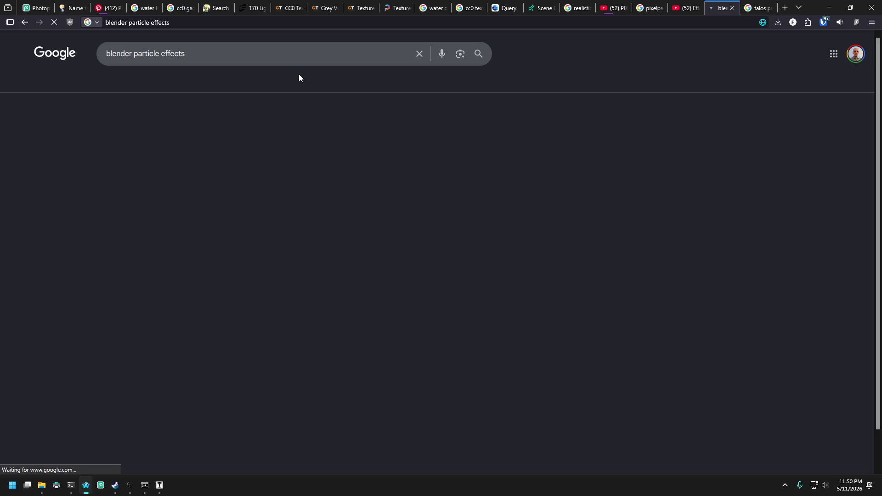
{"action": "left_click", "coordinate": [386, 54]}
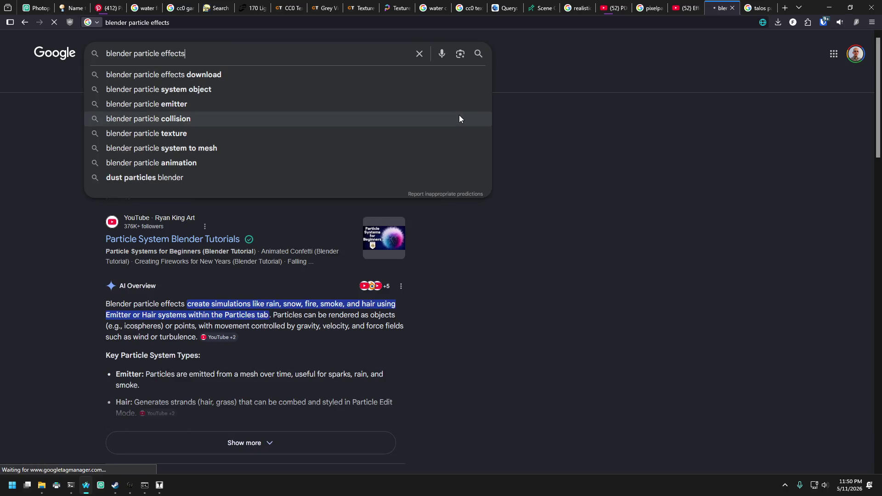
{"action": "left_click", "coordinate": [581, 71]}
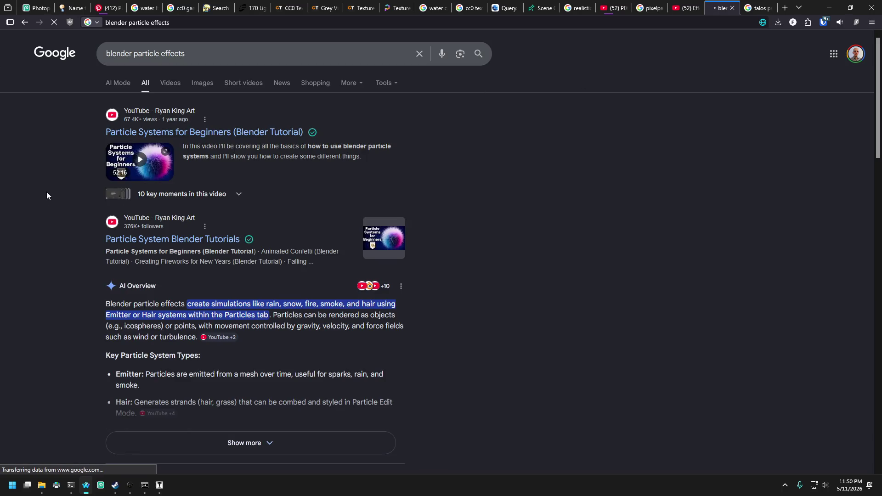
{"action": "scroll", "coordinate": [43, 164], "scroll_direction": "down", "scroll_amount": 3}
{"action": "scroll", "coordinate": [63, 236], "scroll_direction": "up", "scroll_amount": 3}
- Search Windows for blender without launching it, then go to the Effekseer YouTube video tab
{"action": "key", "text": "super"}
{"action": "type", "text": "bl"}
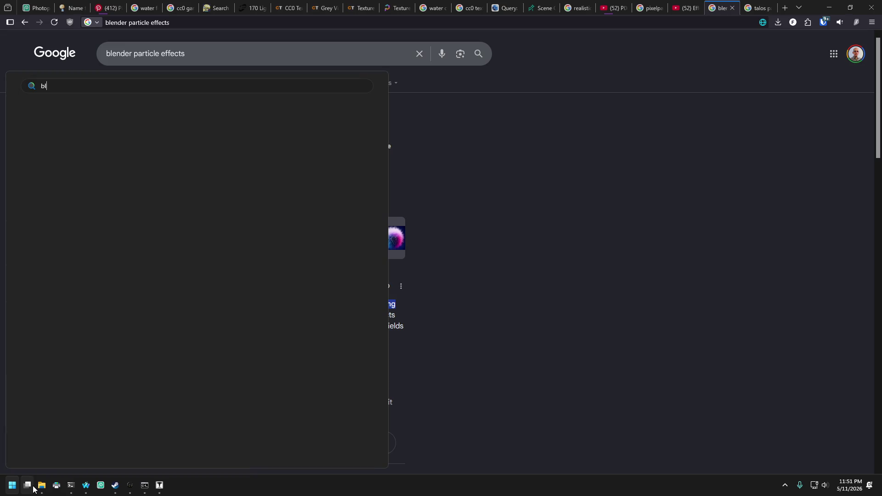
{"action": "type", "text": "ender"}
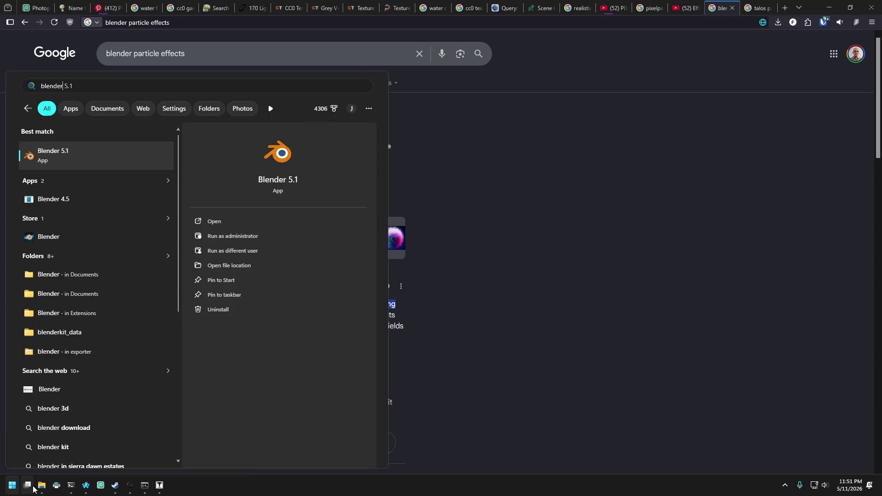
{"action": "key", "text": "Escape"}
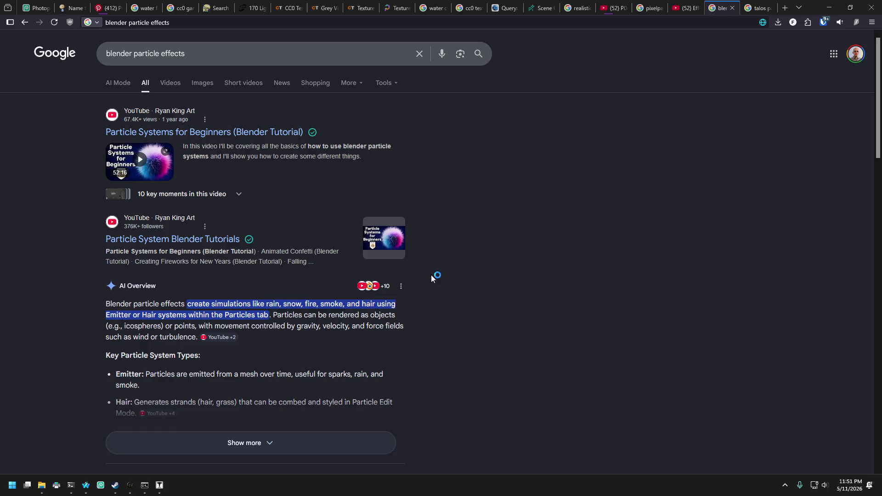
{"action": "left_click", "coordinate": [684, 9]}
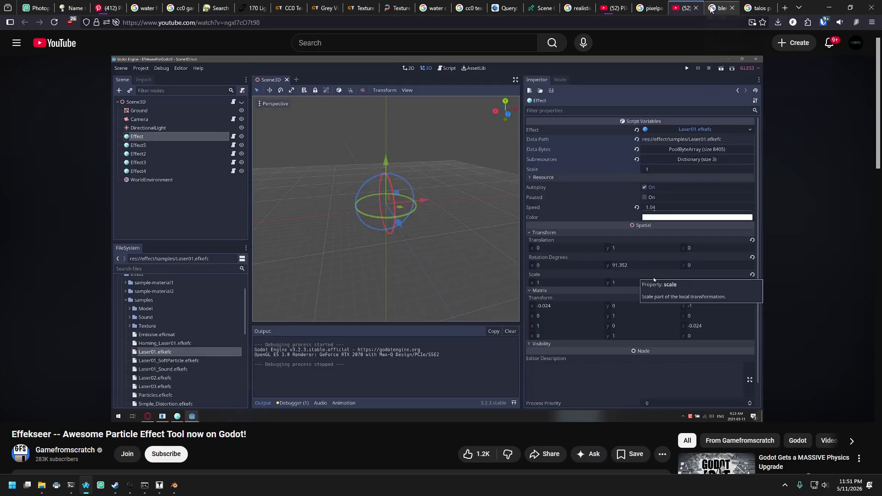
- Close the Effekseer video, particle effects, talos and pixelpart tabs, cancelling the 'Close 17 tabs?' prompt
{"action": "double_click", "coordinate": [696, 8]}
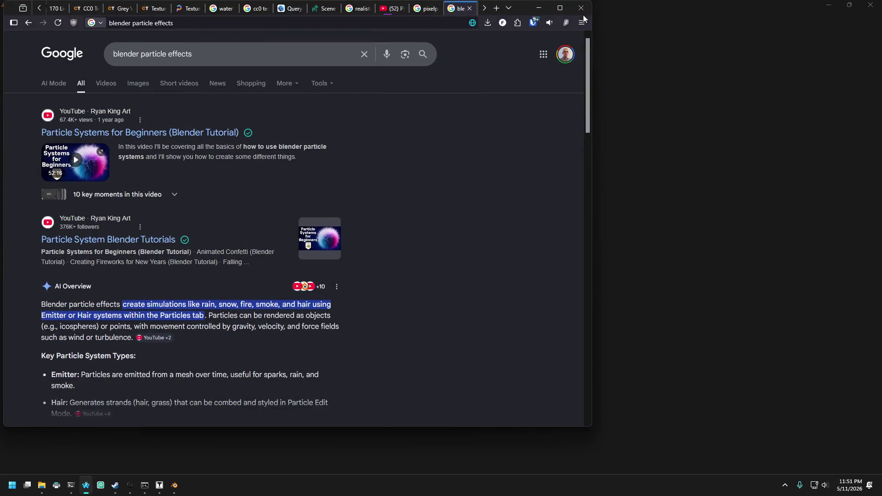
{"action": "left_click", "coordinate": [562, 10]}
{"action": "left_click", "coordinate": [731, 9]}
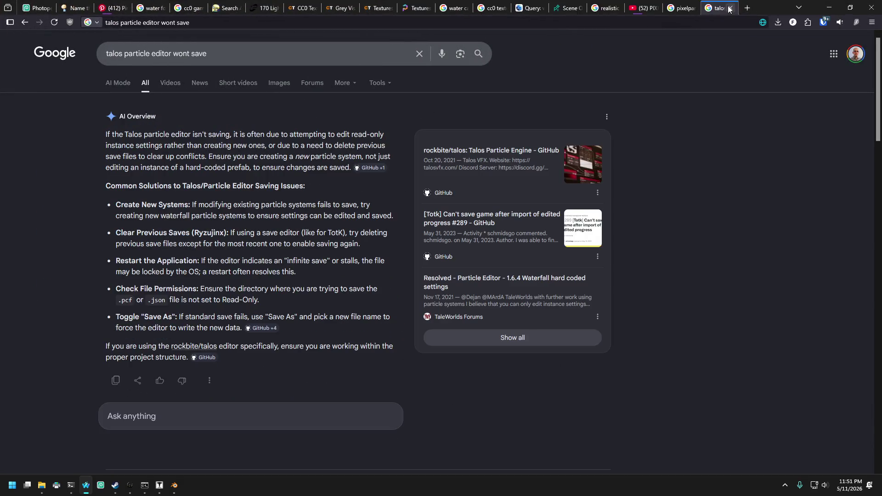
{"action": "left_click", "coordinate": [731, 9]}
{"action": "left_click", "coordinate": [730, 8]}
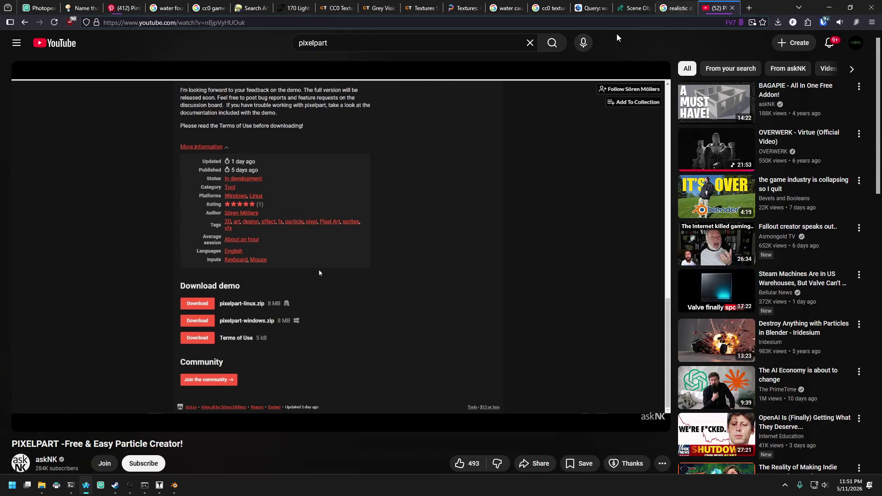
{"action": "left_click", "coordinate": [871, 8]}
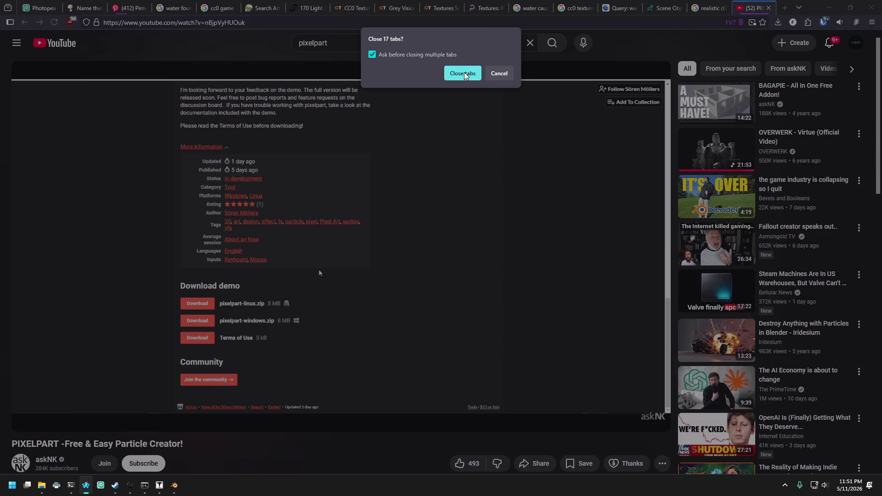
{"action": "left_click", "coordinate": [500, 74]}
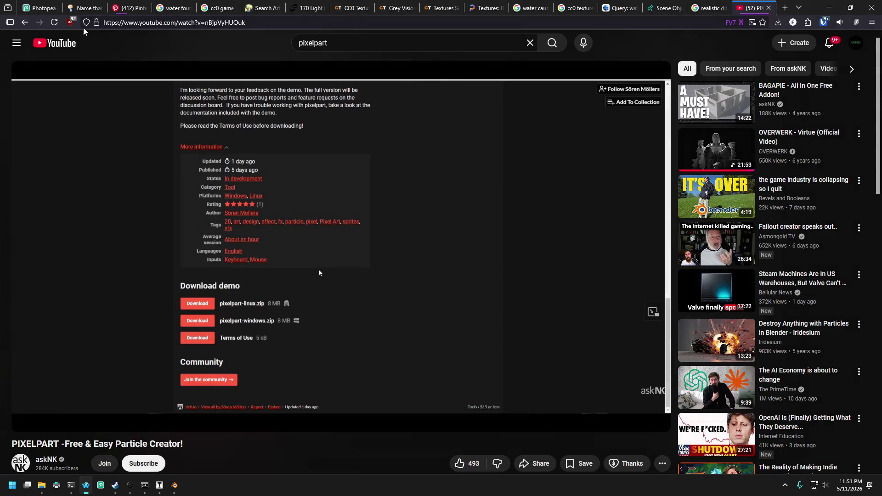
- Close the fountain image, texture reference, Google and PIXELPART tabs one by one
{"action": "left_click", "coordinate": [97, 12]}
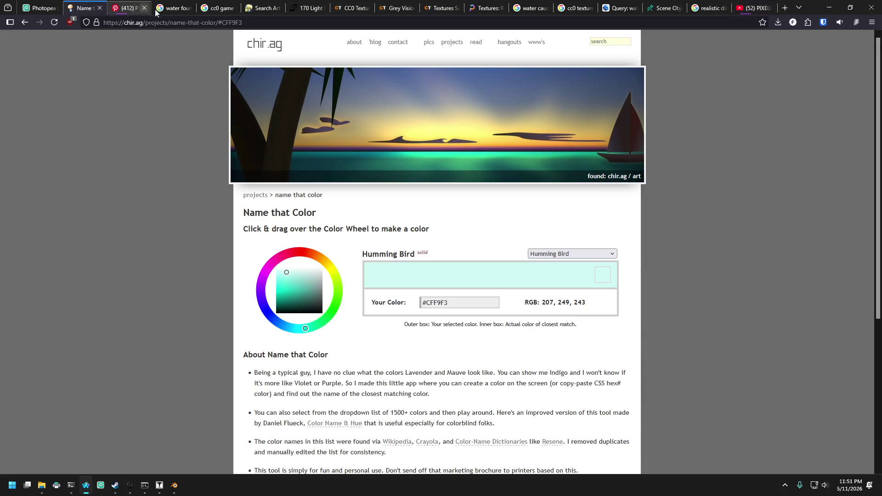
{"action": "left_click", "coordinate": [189, 10]}
{"action": "key", "text": "ctrl+w"}
{"action": "key", "text": "ctrl+w"}
{"action": "key", "text": "ctrl+w"}
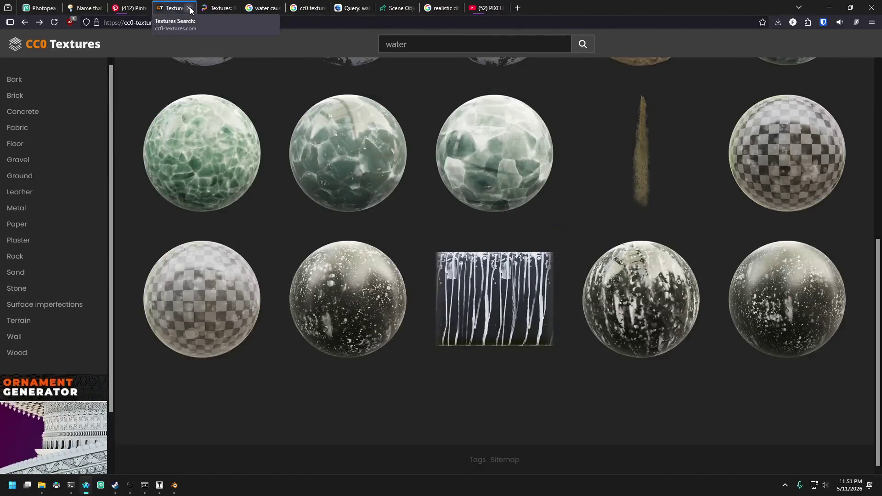
{"action": "left_click", "coordinate": [189, 8]}
{"action": "left_click", "coordinate": [188, 8]}
{"action": "left_click", "coordinate": [189, 8]}
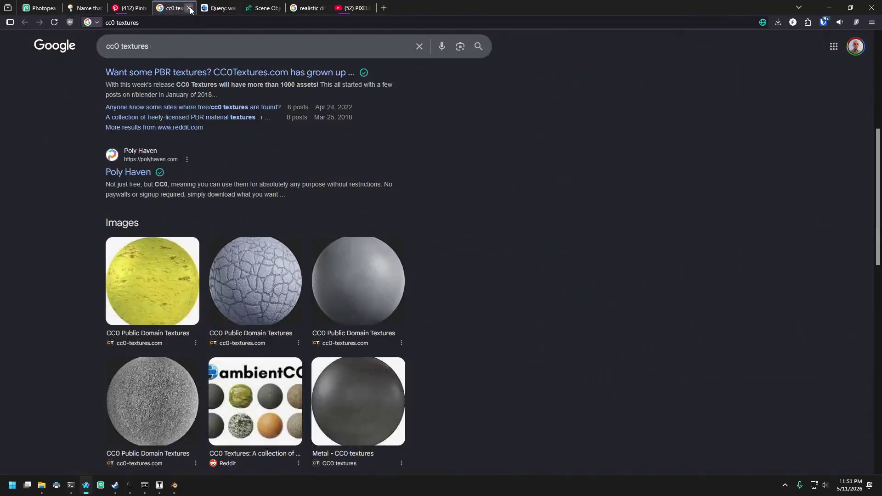
{"action": "left_click", "coordinate": [189, 8]}
{"action": "left_click", "coordinate": [189, 8]}
{"action": "left_click", "coordinate": [188, 8]}
{"action": "left_click", "coordinate": [188, 8]}
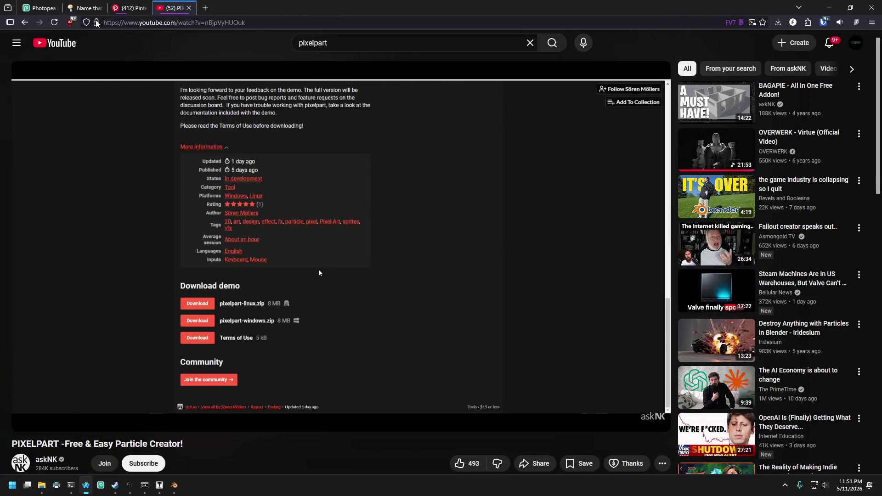
{"action": "left_click", "coordinate": [188, 8]}
- Go to the Photopea project and clear its current selection
{"action": "left_click", "coordinate": [53, 8]}
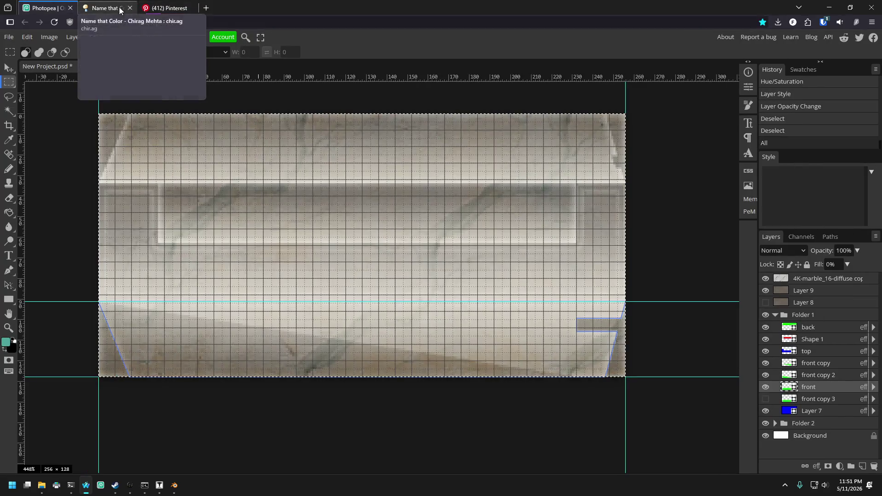
{"action": "right_click", "coordinate": [10, 82]}
{"action": "left_click", "coordinate": [60, 147]}
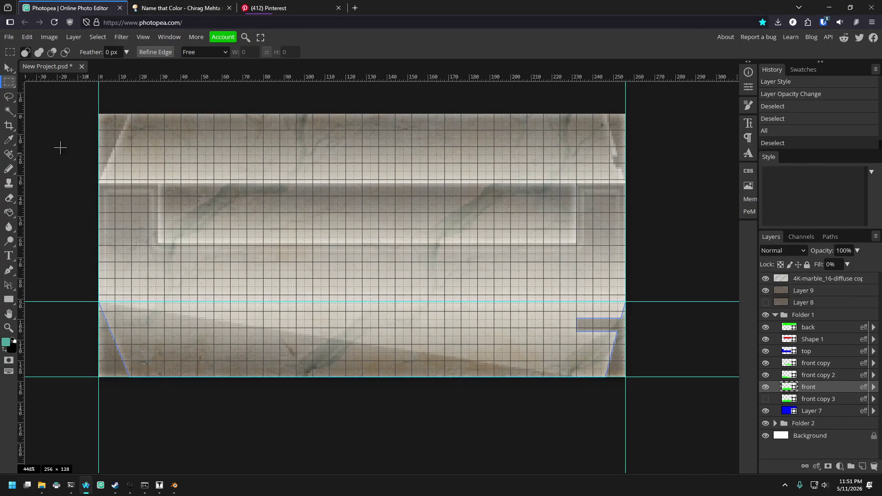
- Hide the grid and guides over the marble texture with Ctrl+H
{"action": "scroll", "coordinate": [363, 234], "scroll_direction": "down", "scroll_amount": 5}
{"action": "scroll", "coordinate": [362, 240], "scroll_direction": "up", "scroll_amount": 4}
{"action": "scroll", "coordinate": [382, 218], "scroll_direction": "down", "scroll_amount": 1}
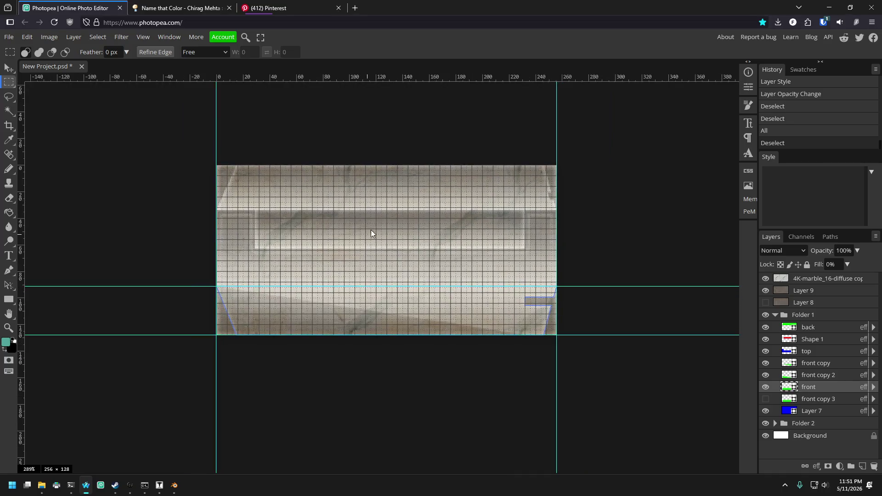
{"action": "scroll", "coordinate": [371, 230], "scroll_direction": "up", "scroll_amount": 1}
{"action": "scroll", "coordinate": [376, 214], "scroll_direction": "down", "scroll_amount": 1}
{"action": "scroll", "coordinate": [398, 225], "scroll_direction": "up", "scroll_amount": 1}
{"action": "key", "text": "ctrl+h"}
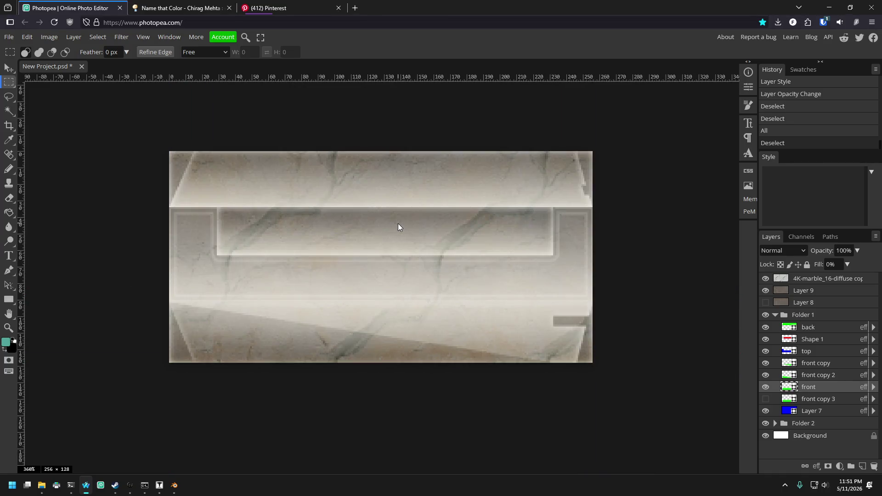
- Toggle the 'front' layer off and on to compare, then switch to Blender
{"action": "left_click", "coordinate": [765, 387]}
{"action": "left_click", "coordinate": [765, 387]}
{"action": "left_click", "coordinate": [765, 387]}
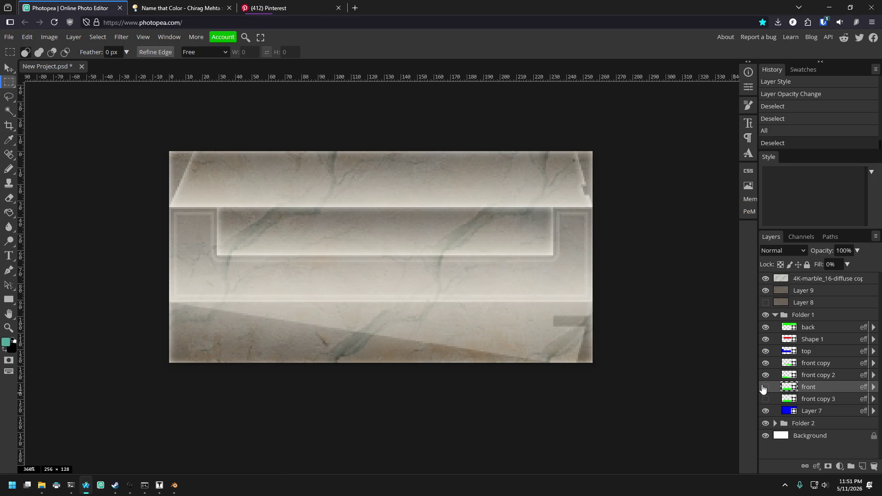
{"action": "left_click", "coordinate": [765, 387]}
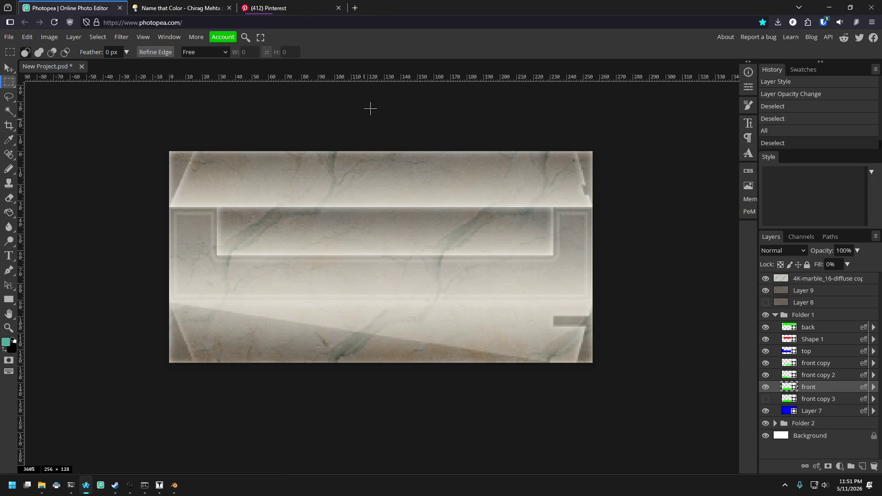
{"action": "left_click", "coordinate": [175, 486]}
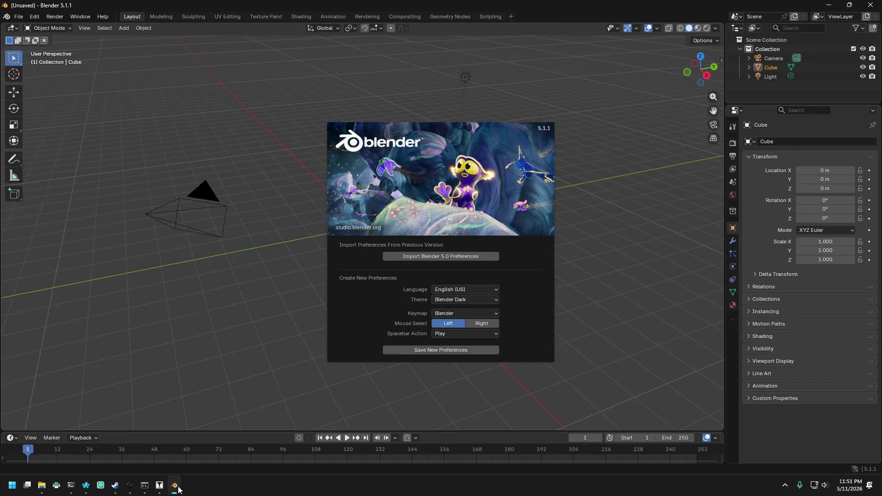
- Dismiss the welcome screen and delete the default cube, camera and light
{"action": "left_click", "coordinate": [368, 193]}
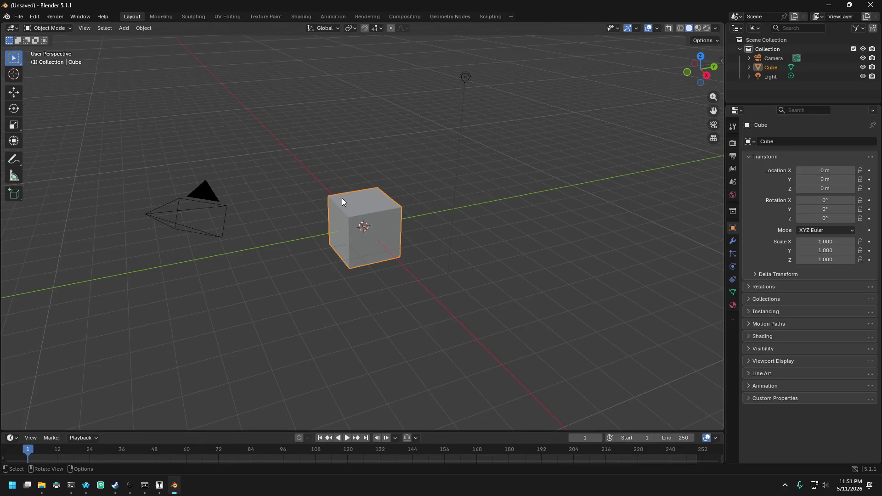
{"action": "scroll", "coordinate": [342, 197], "scroll_direction": "down", "scroll_amount": 5}
{"action": "mouse_move", "coordinate": [297, 144]}
{"action": "left_mouse_down"}
{"action": "mouse_move", "coordinate": [366, 238]}
{"action": "mouse_move", "coordinate": [376, 219]}
{"action": "left_mouse_up"}
{"action": "scroll", "coordinate": [376, 220], "scroll_direction": "up", "scroll_amount": 5}
{"action": "scroll", "coordinate": [371, 246], "scroll_direction": "down", "scroll_amount": 2}
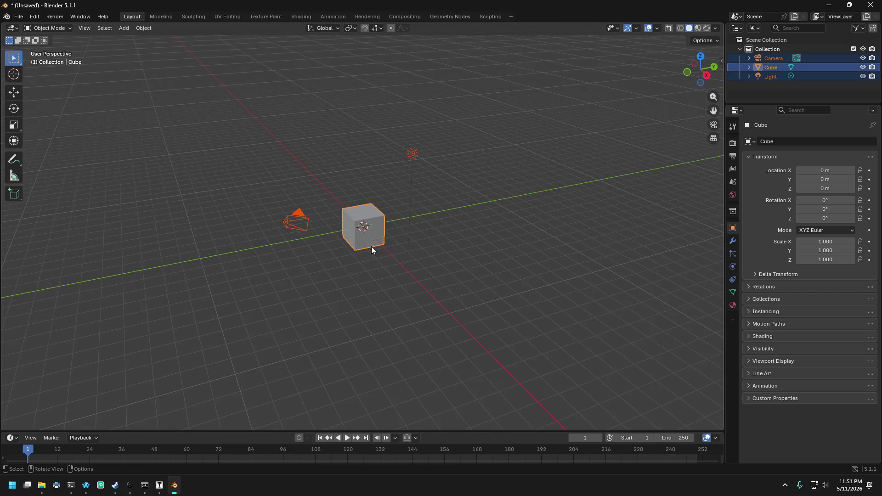
{"action": "scroll", "coordinate": [375, 265], "scroll_direction": "up", "scroll_amount": 2}
{"action": "scroll", "coordinate": [375, 265], "scroll_direction": "down", "scroll_amount": 5}
{"action": "key", "text": "Delete"}
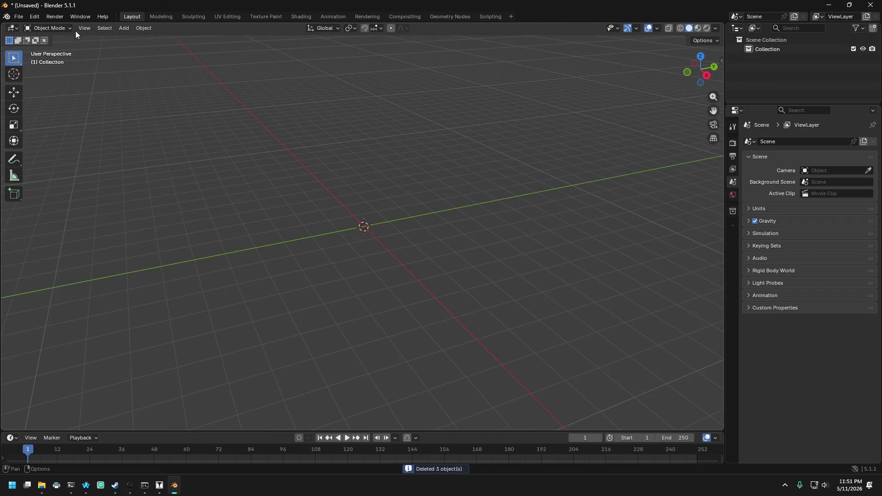
- Browse Blender's Add, Render and Object menus, then return to the browser
{"action": "left_click", "coordinate": [123, 28]}
{"action": "mouse_move", "coordinate": [135, 40]}
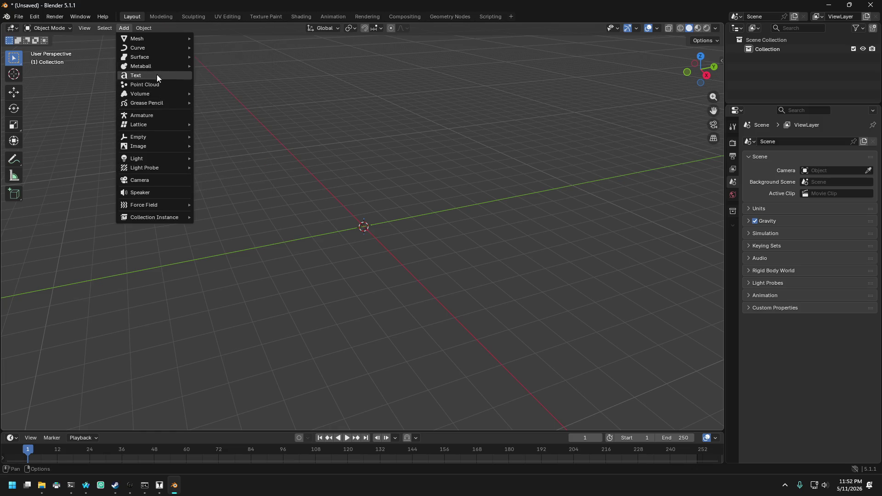
{"action": "mouse_move", "coordinate": [141, 205]}
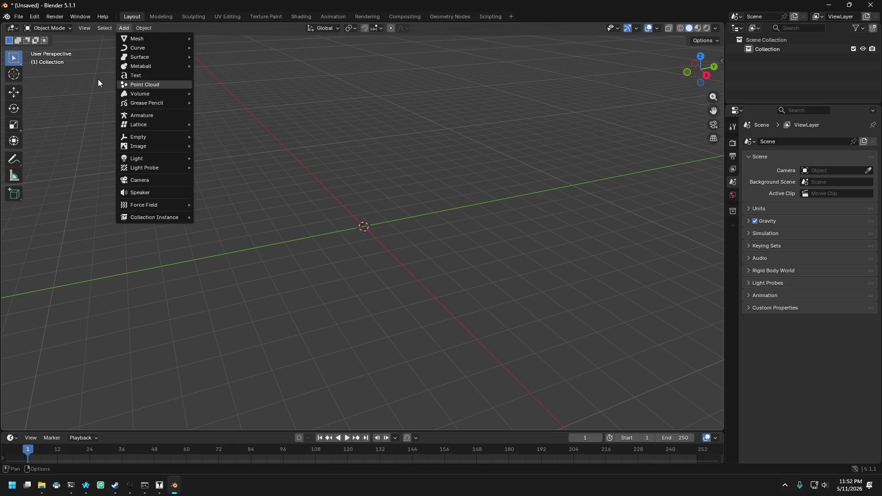
{"action": "left_click", "coordinate": [103, 17]}
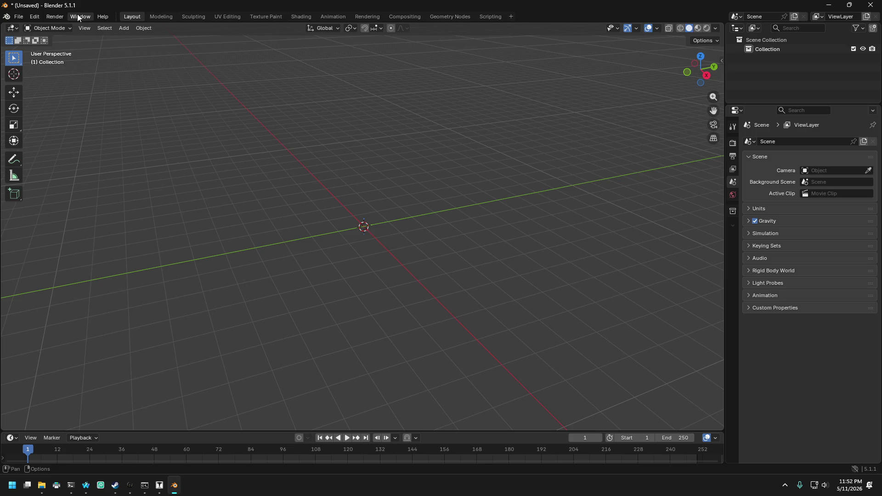
{"action": "left_click", "coordinate": [47, 15]}
{"action": "left_click", "coordinate": [142, 29]}
{"action": "mouse_move", "coordinate": [124, 28]}
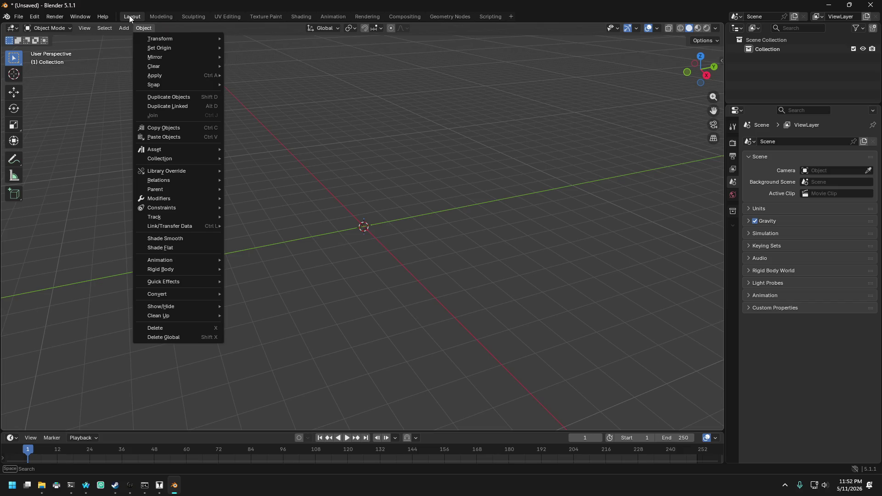
{"action": "left_click", "coordinate": [86, 486]}
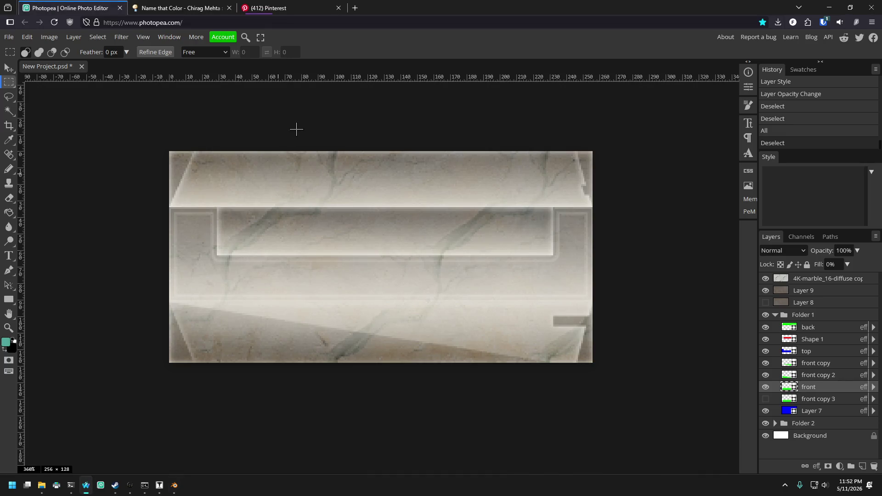
- In a new tab, search Google for 'blender particle effects using nodes'
{"action": "left_click", "coordinate": [354, 9]}
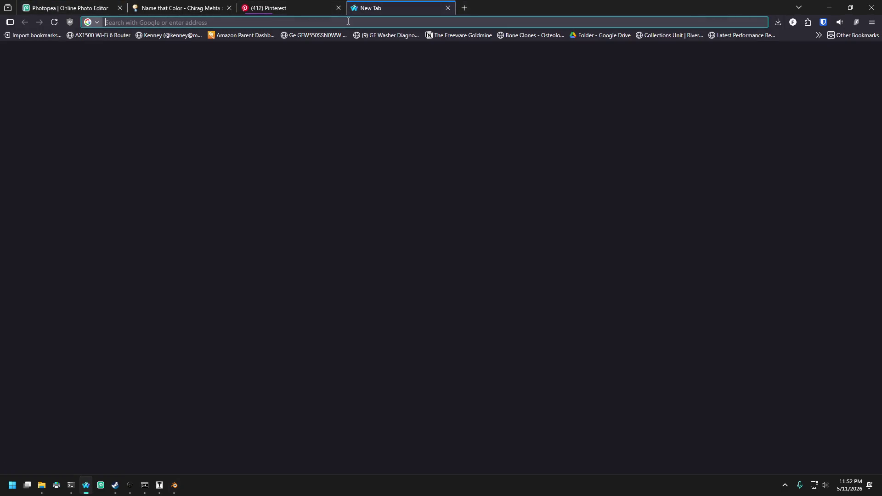
{"action": "type", "text": "lender"}
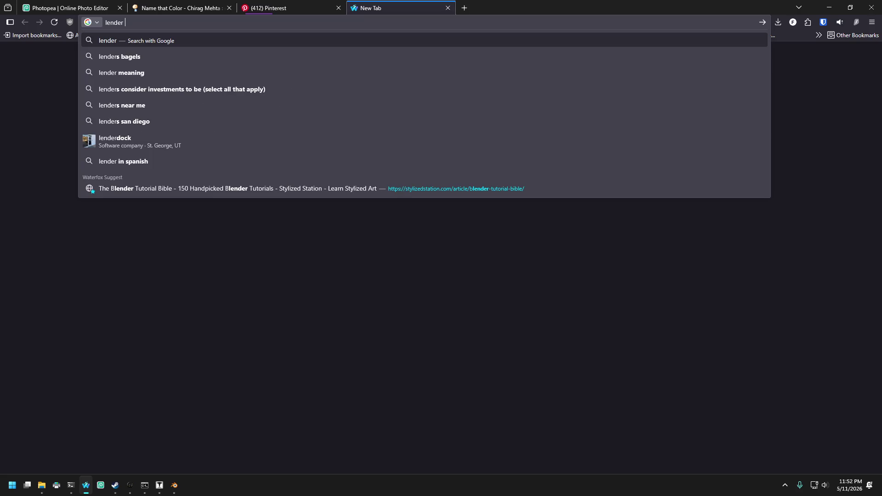
{"action": "key", "text": "Home"}
{"action": "type", "text": "b"}
{"action": "key", "text": "End"}
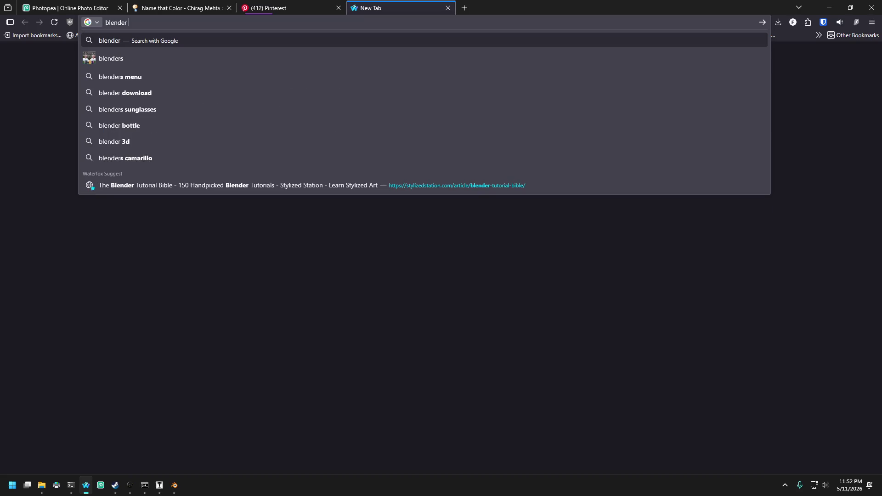
{"action": "type", "text": "pa"}
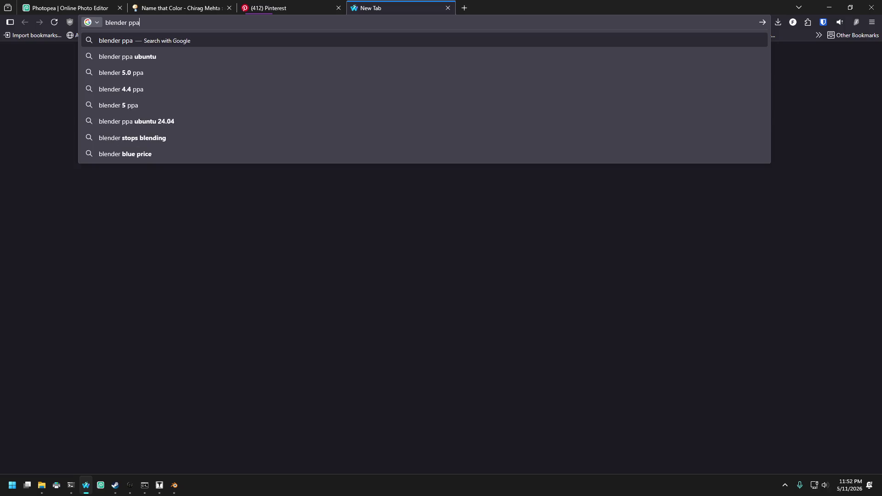
{"action": "key", "text": "BackSpace"}
{"action": "key", "text": "BackSpace"}
{"action": "type", "text": "article effects "}
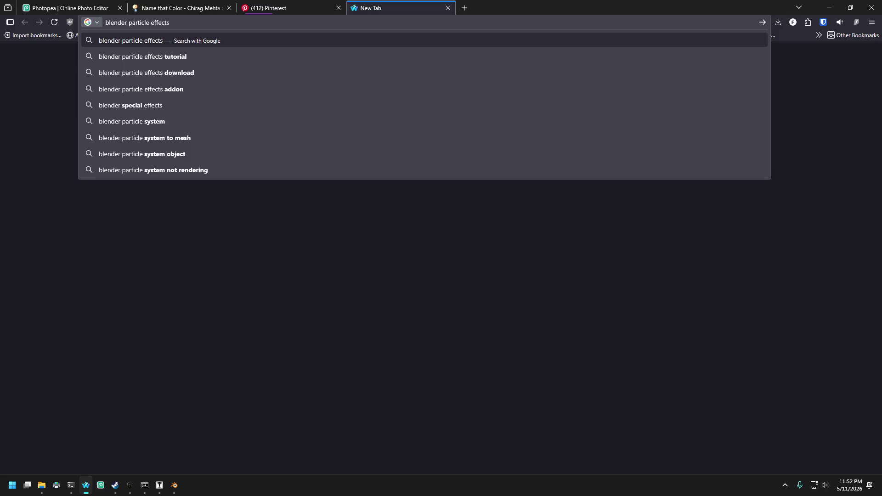
{"action": "type", "text": "using nodes"}
{"action": "key", "text": "Return"}
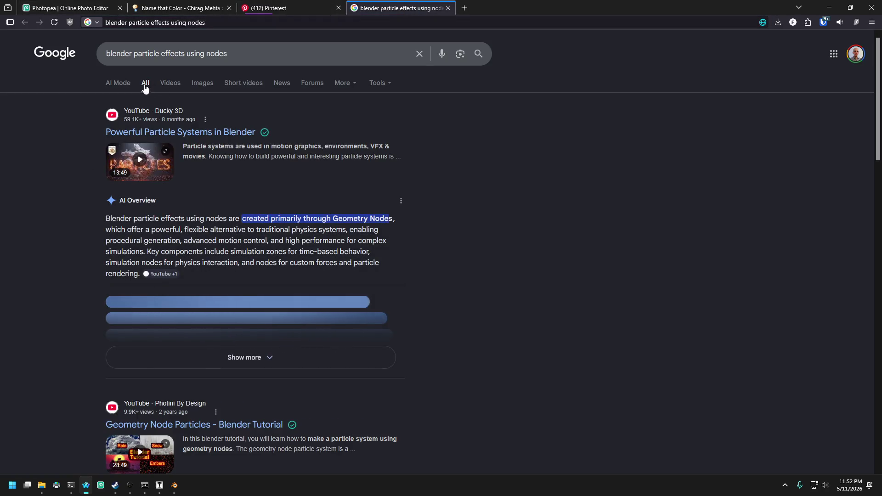
- Read the AI Mode answer, then move to the Pinterest results tab
{"action": "left_click", "coordinate": [119, 84]}
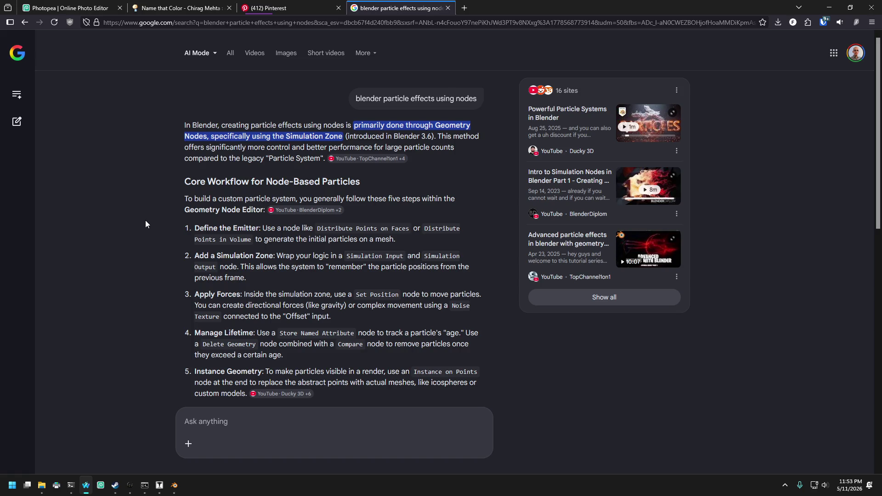
{"action": "mouse_move", "coordinate": [307, 211]}
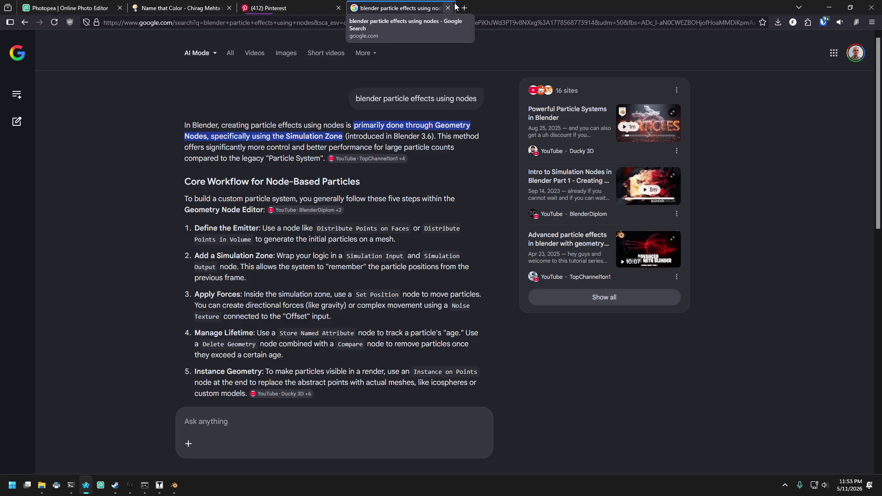
{"action": "left_click", "coordinate": [246, 12]}
- Scroll through the Pinterest 'office fountain 80's' search results
{"action": "mouse_move", "coordinate": [221, 49]}
{"action": "left_mouse_down"}
{"action": "mouse_move", "coordinate": [231, 49]}
{"action": "mouse_move", "coordinate": [215, 48]}
{"action": "left_mouse_up"}
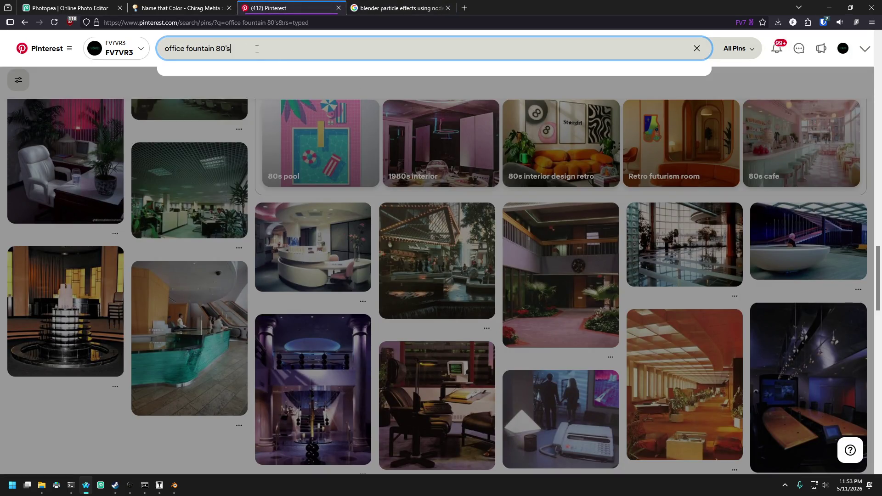
{"action": "left_click", "coordinate": [64, 427]}
{"action": "scroll", "coordinate": [336, 274], "scroll_direction": "down", "scroll_amount": 6}
{"action": "scroll", "coordinate": [372, 267], "scroll_direction": "up", "scroll_amount": 6}
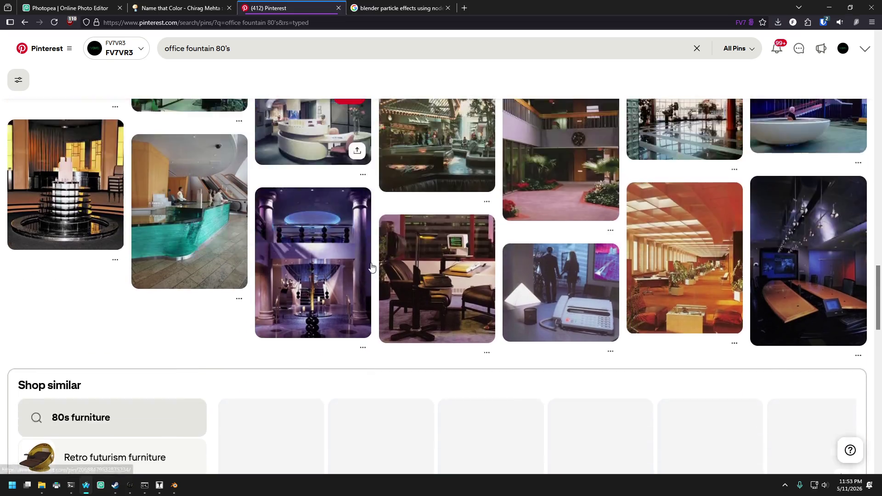
{"action": "scroll", "coordinate": [459, 218], "scroll_direction": "down", "scroll_amount": 3}
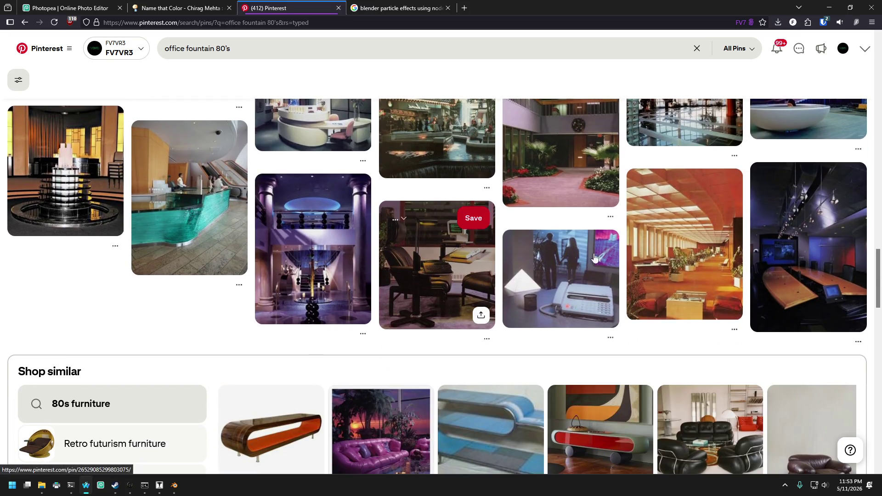
{"action": "scroll", "coordinate": [658, 259], "scroll_direction": "down", "scroll_amount": 10}
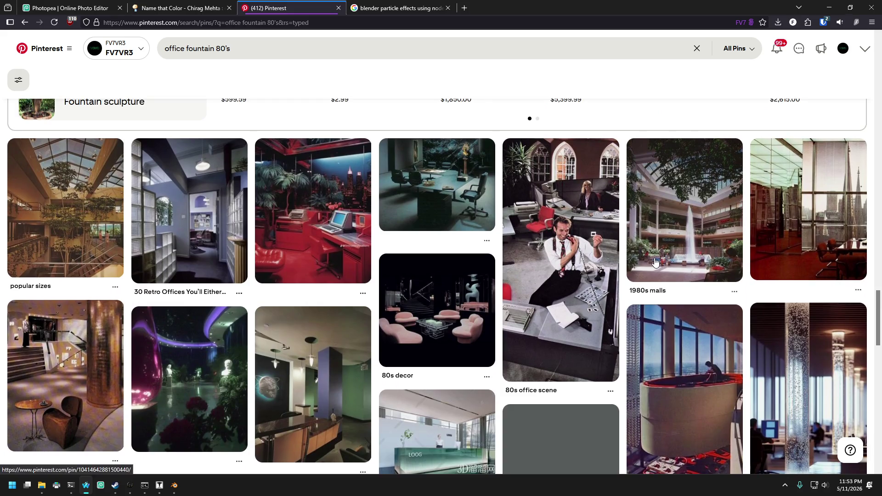
{"action": "scroll", "coordinate": [655, 262], "scroll_direction": "down", "scroll_amount": 5}
{"action": "scroll", "coordinate": [656, 267], "scroll_direction": "down", "scroll_amount": 8}
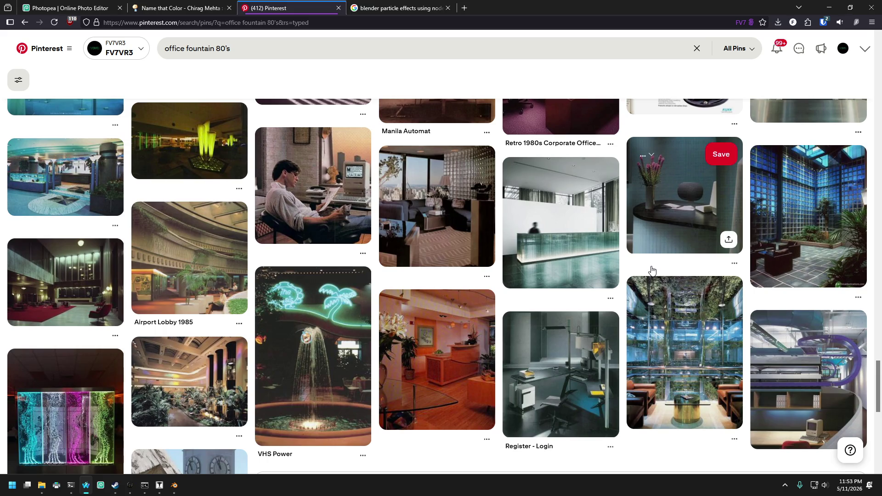
{"action": "scroll", "coordinate": [651, 271], "scroll_direction": "down", "scroll_amount": 5}
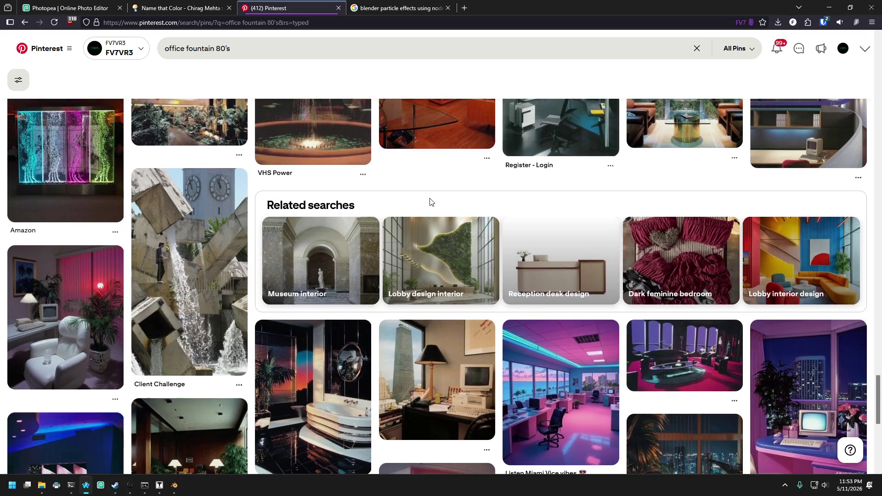
{"action": "scroll", "coordinate": [431, 201], "scroll_direction": "down", "scroll_amount": 3}
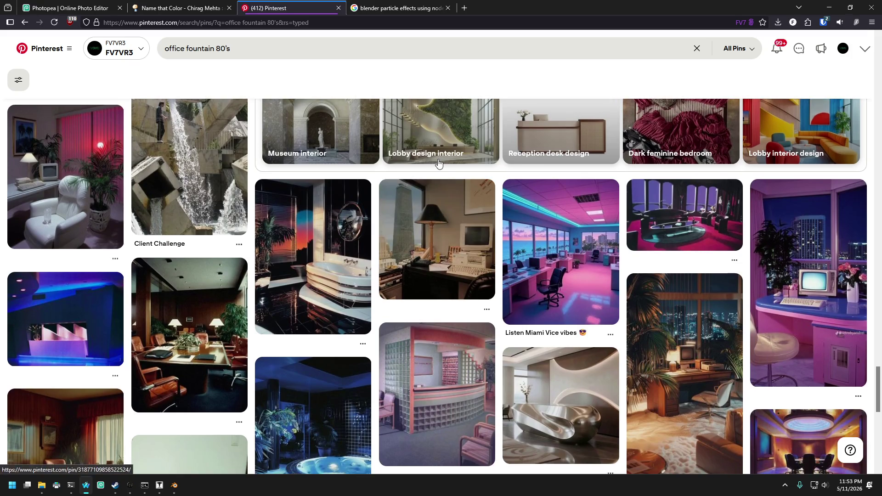
{"action": "scroll", "coordinate": [414, 198], "scroll_direction": "down", "scroll_amount": 5}
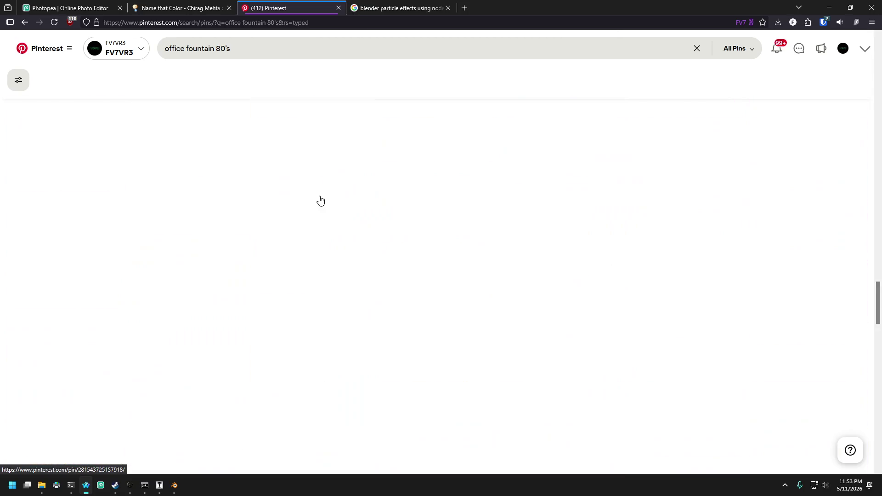
{"action": "scroll", "coordinate": [320, 201], "scroll_direction": "up", "scroll_amount": 20}
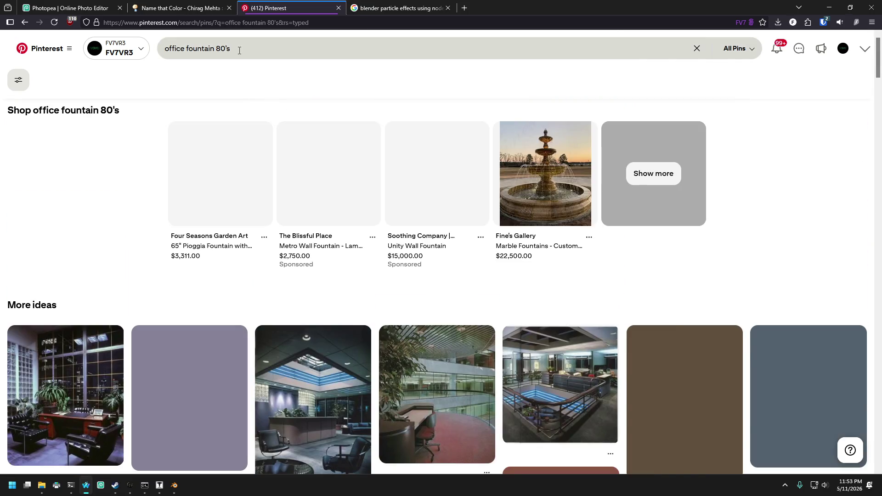
- Open the Fountain pin's detail page from the results
{"action": "left_click", "coordinate": [231, 50]}
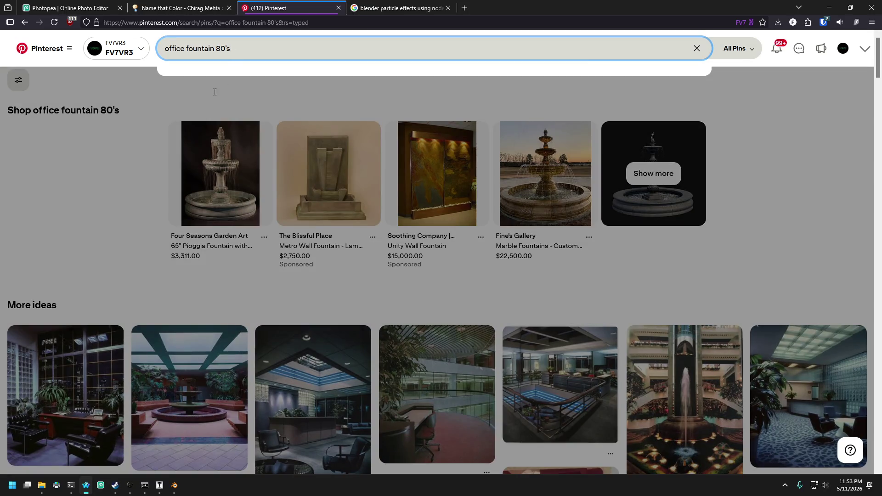
{"action": "left_click", "coordinate": [51, 264]}
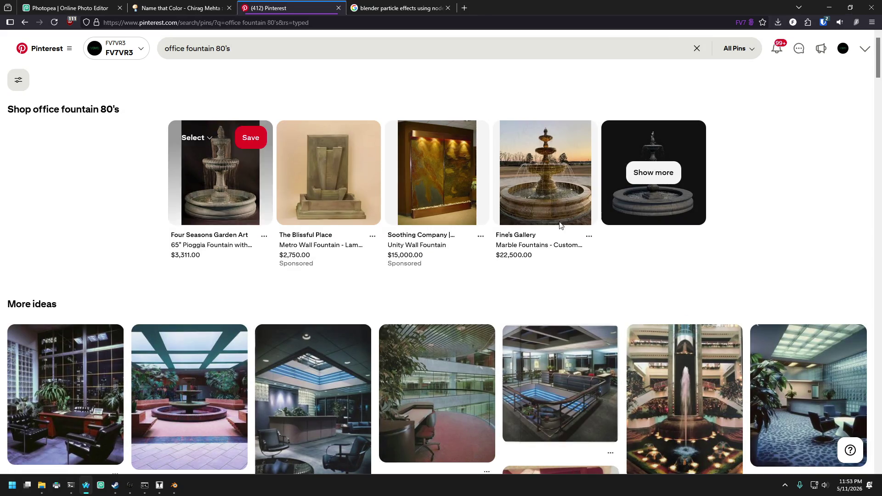
{"action": "scroll", "coordinate": [558, 223], "scroll_direction": "down", "scroll_amount": 3}
{"action": "scroll", "coordinate": [716, 307], "scroll_direction": "down", "scroll_amount": 3}
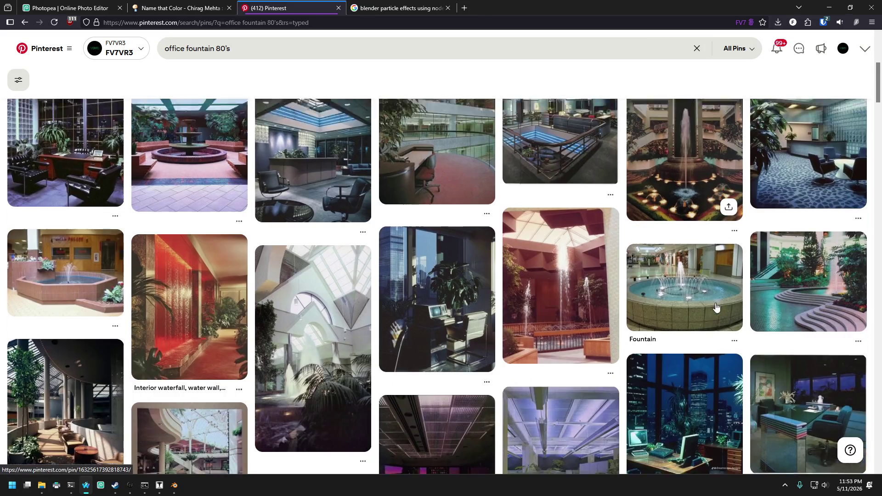
{"action": "scroll", "coordinate": [716, 307], "scroll_direction": "down", "scroll_amount": 1}
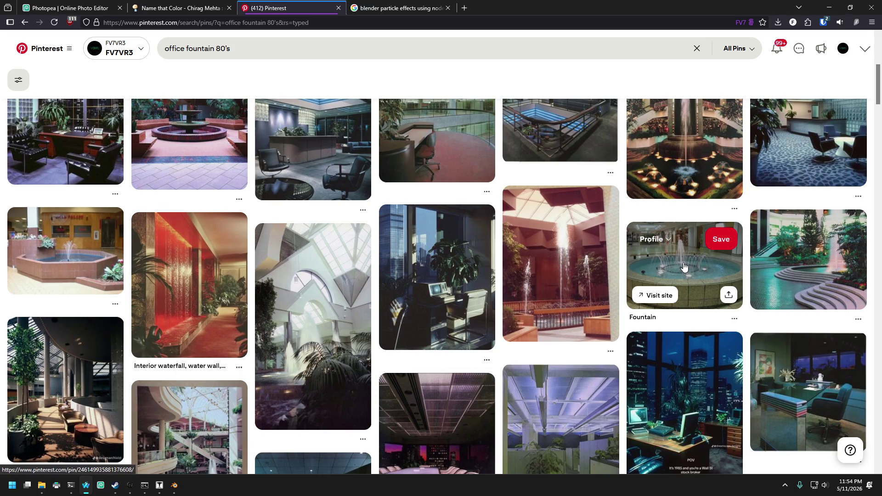
{"action": "left_click", "coordinate": [684, 267]}
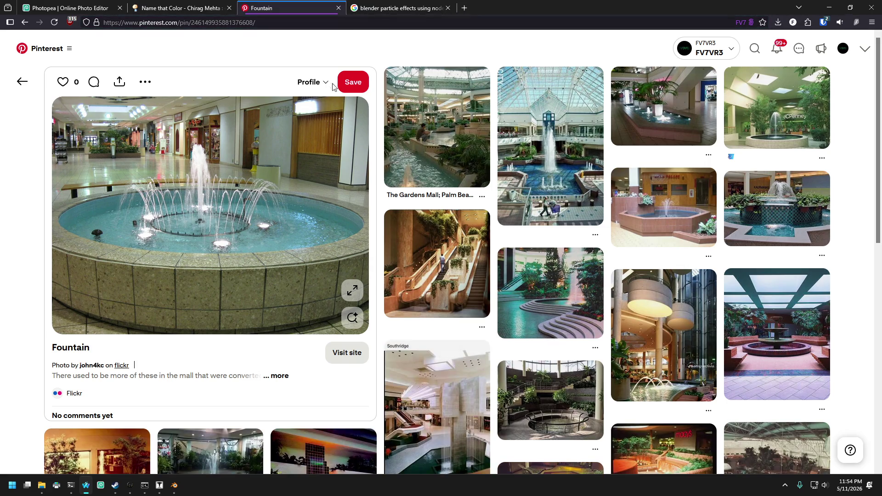
- Switch back to the Blender window from the taskbar
{"action": "mouse_move", "coordinate": [175, 485]}
{"action": "scroll", "coordinate": [473, 378], "scroll_direction": "down", "scroll_amount": 5}
{"action": "scroll", "coordinate": [455, 388], "scroll_direction": "up", "scroll_amount": 5}
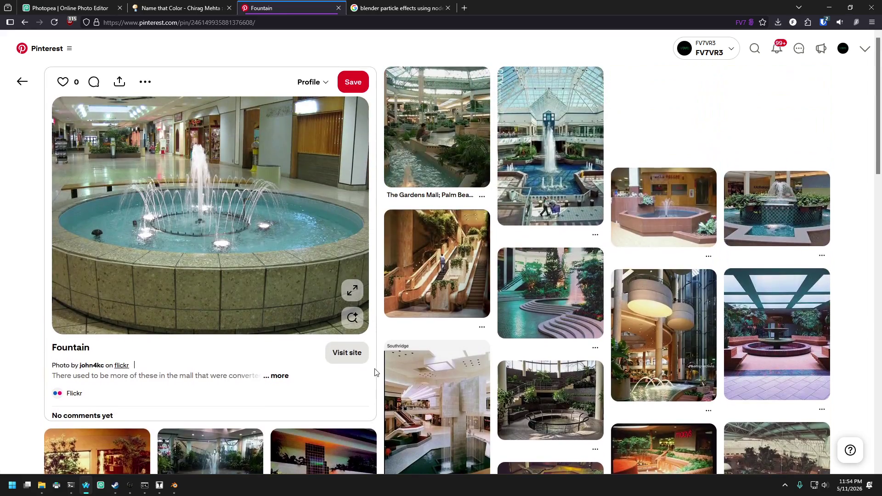
{"action": "left_click", "coordinate": [174, 485]}
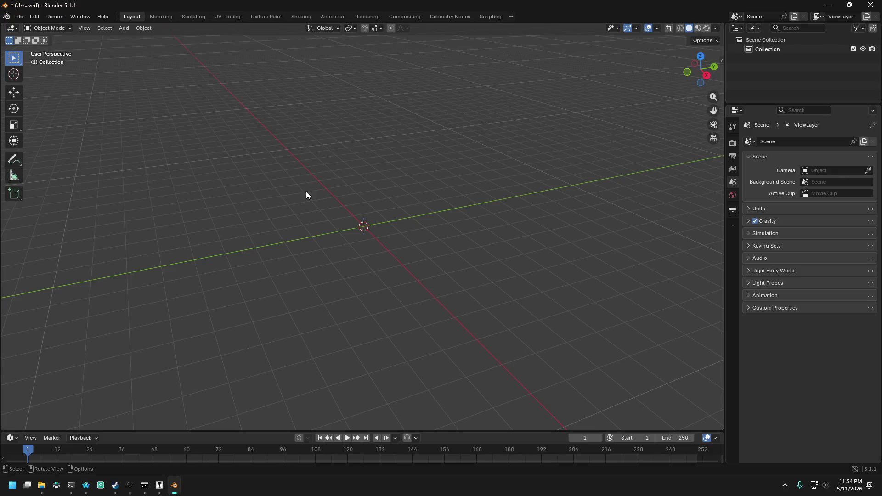
{"action": "left_click", "coordinate": [105, 28]}
{"action": "mouse_move", "coordinate": [128, 29]}
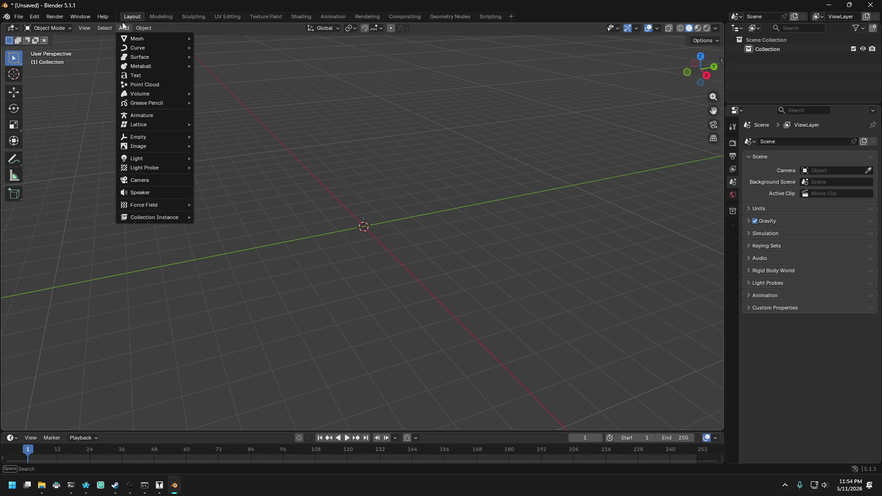
{"action": "mouse_move", "coordinate": [136, 204]}
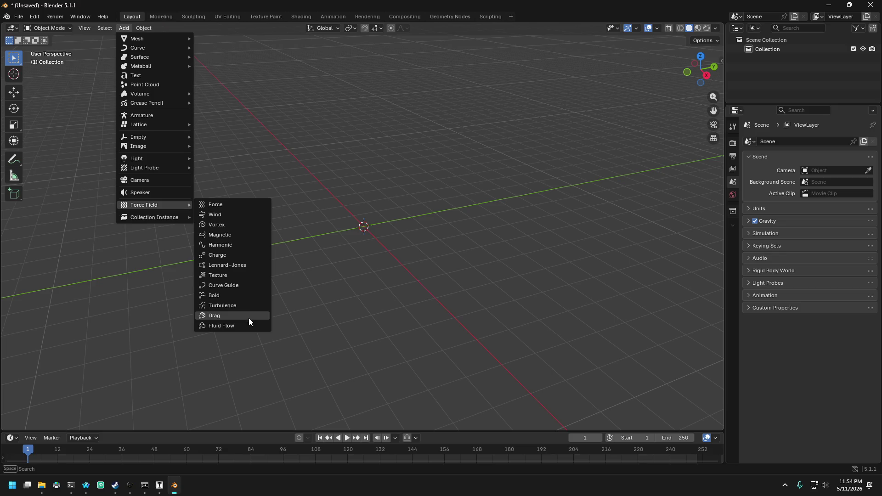
{"action": "left_click", "coordinate": [86, 485]}
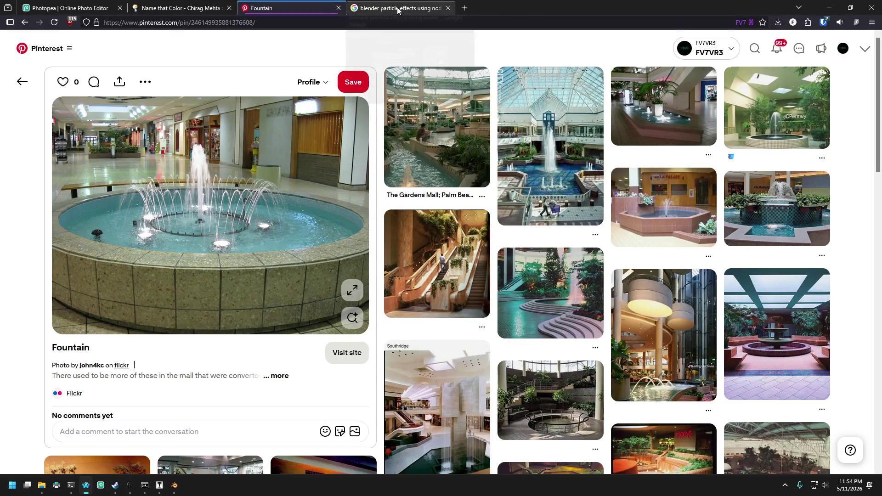
{"action": "left_click", "coordinate": [390, 8]}
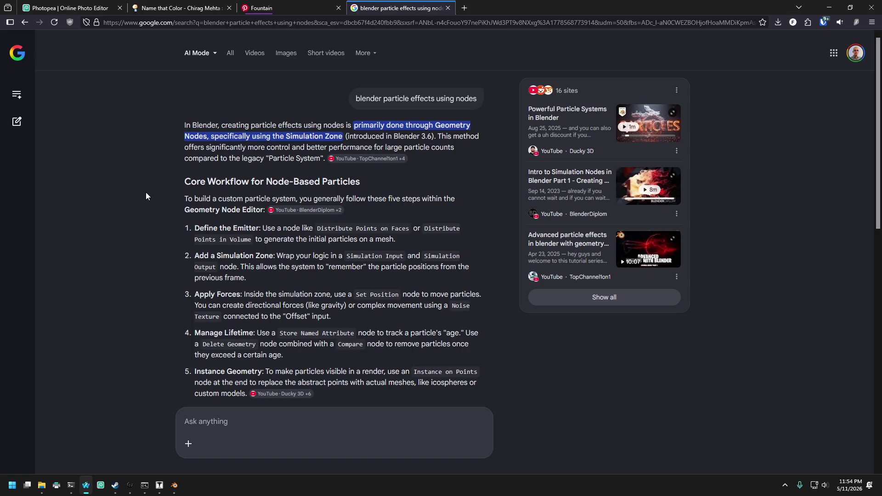
{"action": "left_click", "coordinate": [175, 485]}
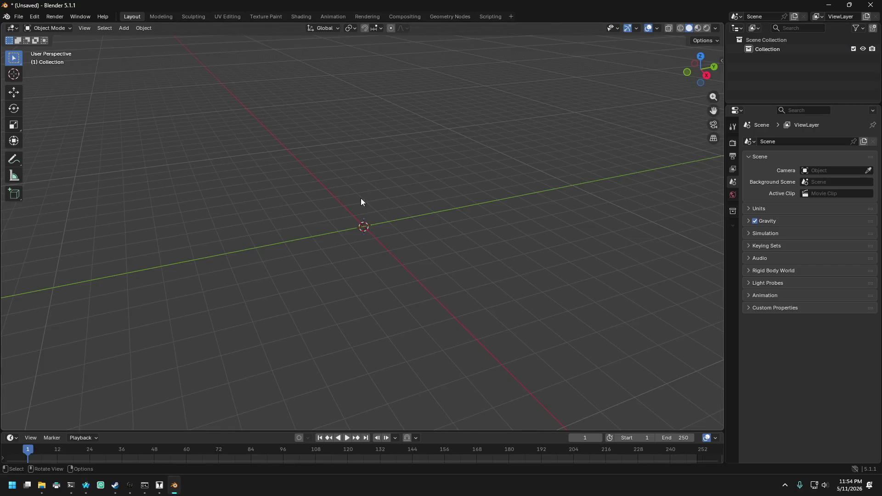
- Add a plane mesh at the origin and view it from the top
{"action": "left_click", "coordinate": [123, 28]}
{"action": "mouse_move", "coordinate": [131, 38]}
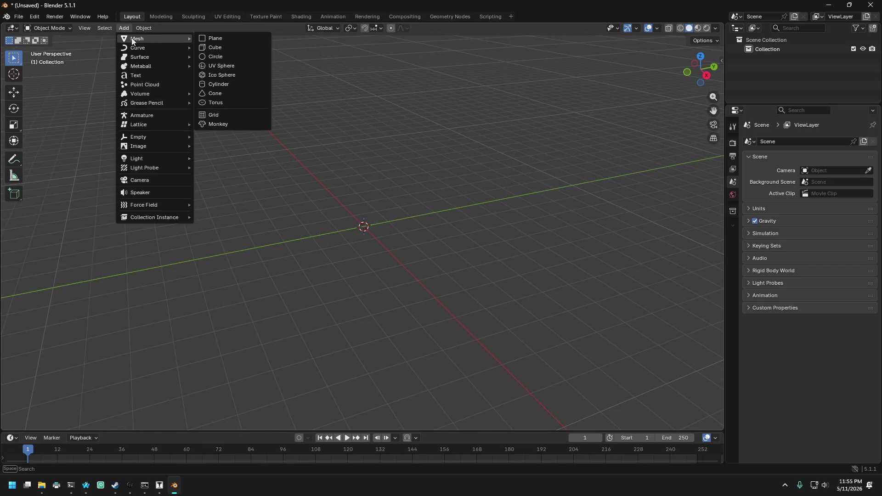
{"action": "left_click", "coordinate": [217, 38]}
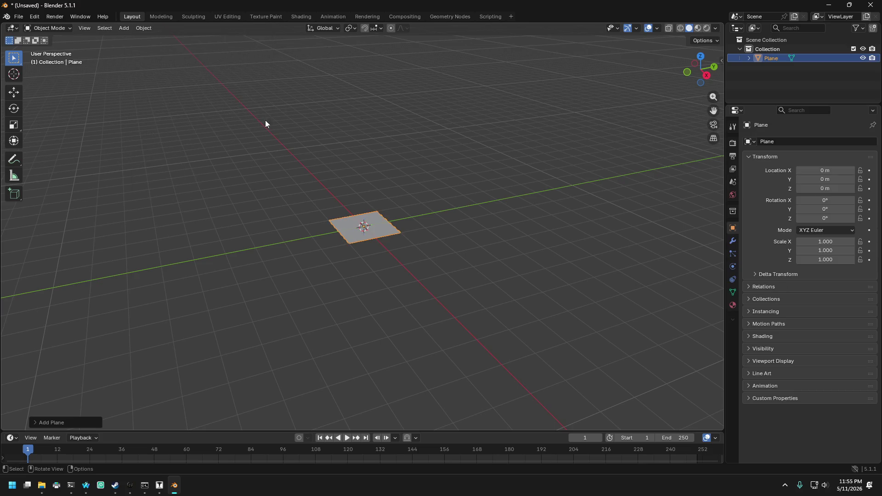
{"action": "scroll", "coordinate": [363, 228], "scroll_direction": "up", "scroll_amount": 3}
{"action": "middle_click_drag", "start_coordinate": [354, 220], "coordinate": [388, 252]}
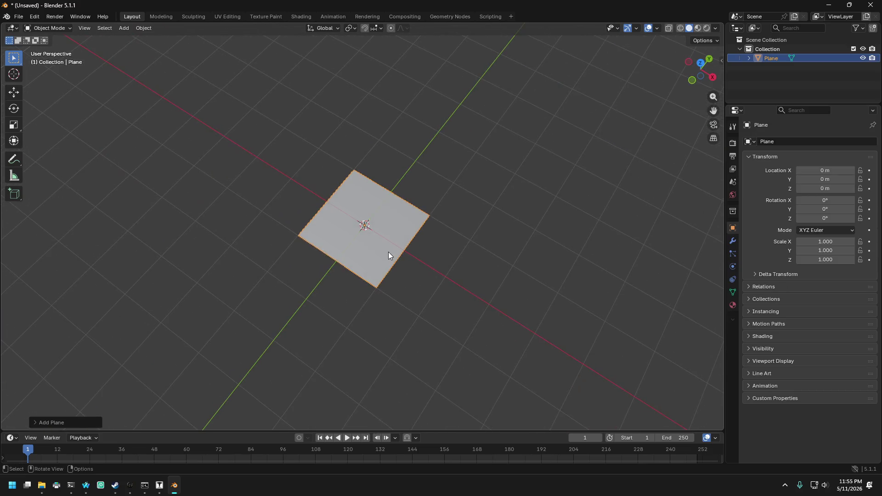
{"action": "key", "text": "KP_7"}
{"action": "scroll", "coordinate": [397, 261], "scroll_direction": "up", "scroll_amount": 3}
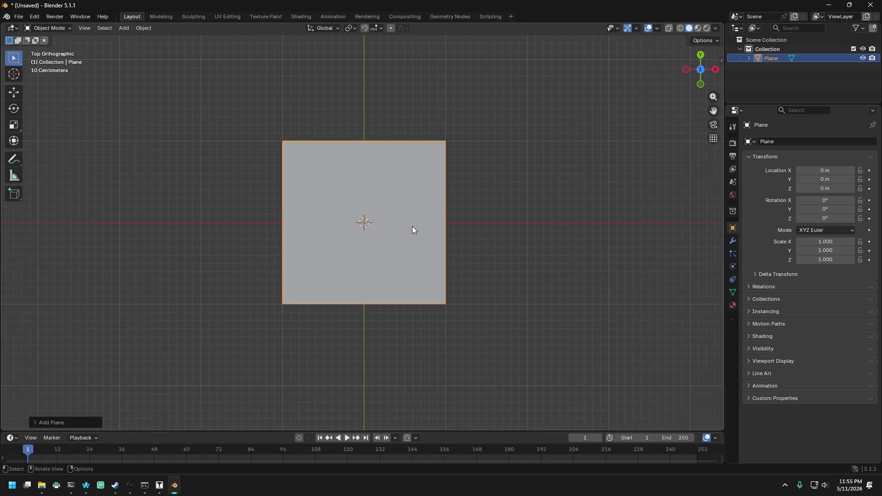
- In Edit Mode with wireframe shading, select the plane's corner vertex, then the whole plane
{"action": "left_click", "coordinate": [51, 27]}
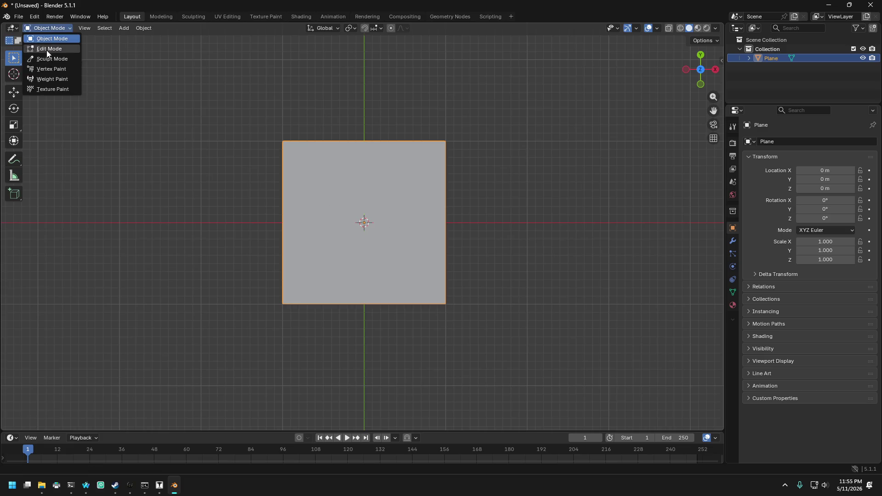
{"action": "left_click", "coordinate": [45, 48]}
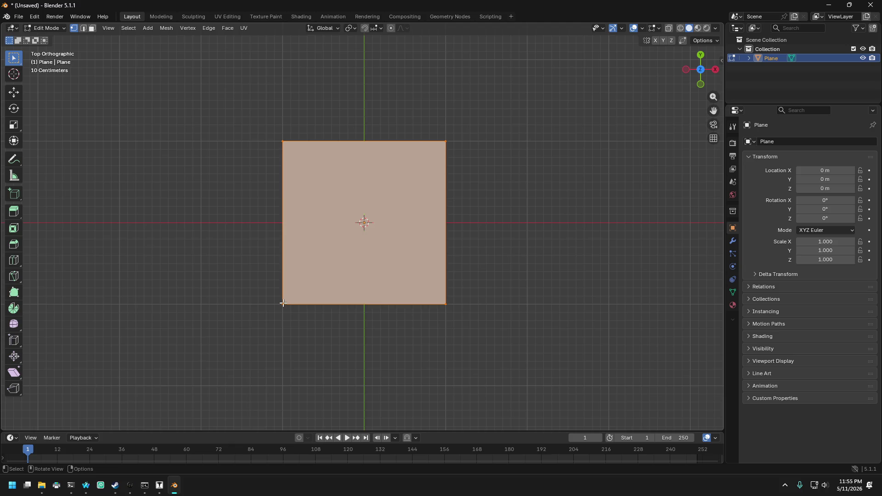
{"action": "left_click", "coordinate": [283, 304]}
{"action": "key", "text": "z"}
{"action": "left_click", "coordinate": [226, 327]}
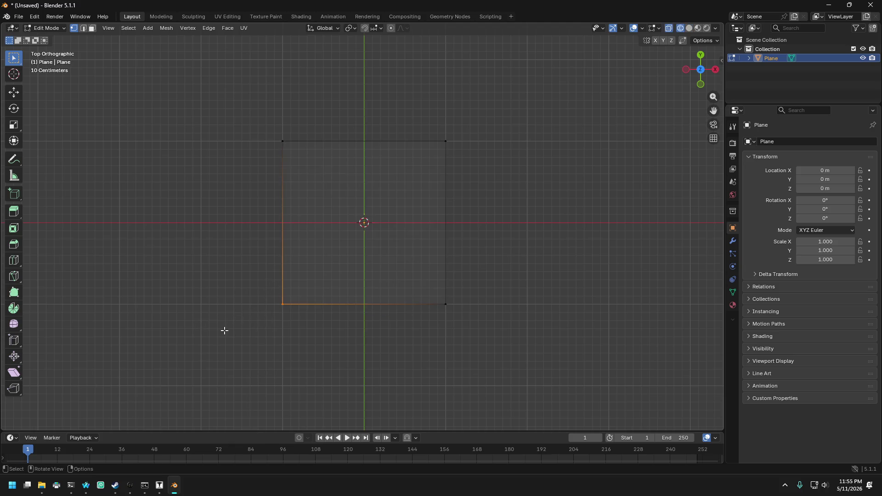
{"action": "left_click_drag", "start_coordinate": [262, 283], "coordinate": [294, 344]}
{"action": "left_click_drag", "start_coordinate": [251, 120], "coordinate": [443, 301]}
- Return to Object Mode, select the plane object and delete it
{"action": "left_click", "coordinate": [45, 28]}
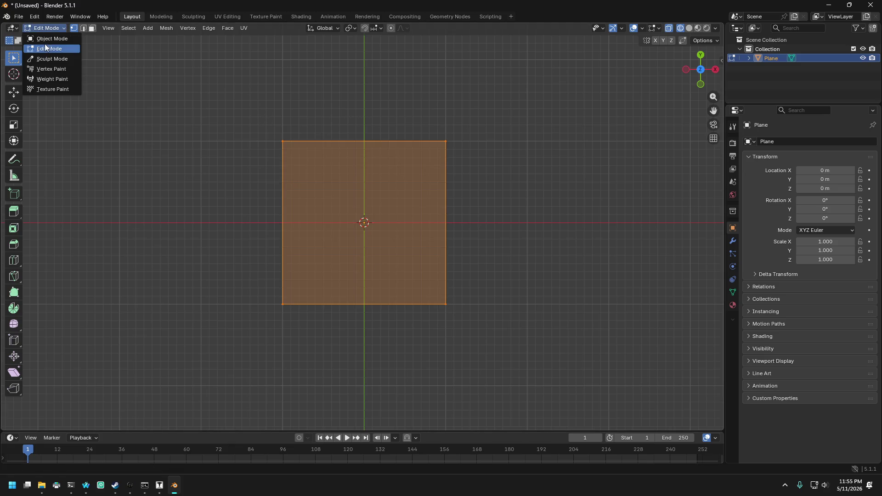
{"action": "left_click", "coordinate": [45, 39]}
{"action": "left_click", "coordinate": [344, 235]}
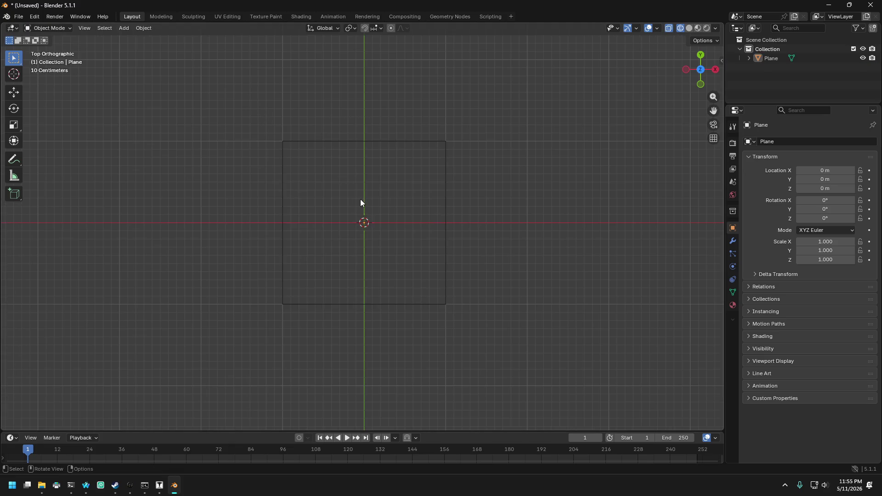
{"action": "left_click", "coordinate": [282, 202]}
{"action": "key", "text": "Delete"}
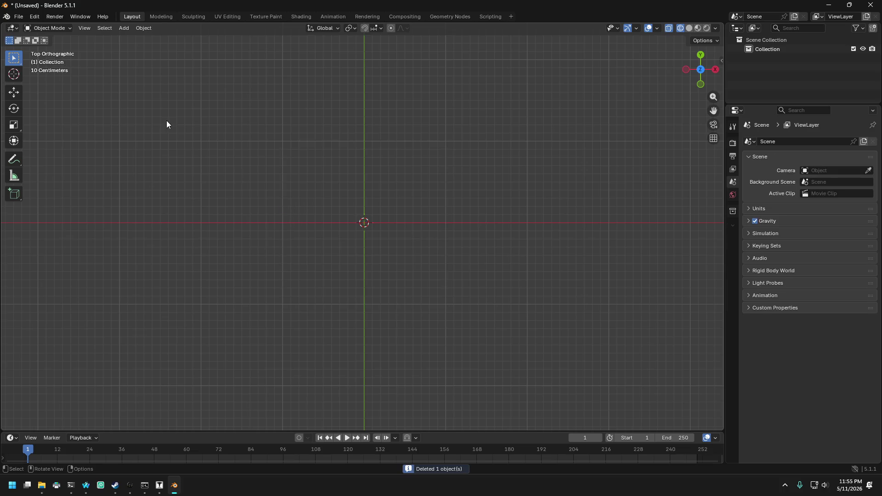
- Add a cylinder at the origin with 3 vertices, N-Gon cap fill and Generate UVs off
{"action": "left_click", "coordinate": [119, 28]}
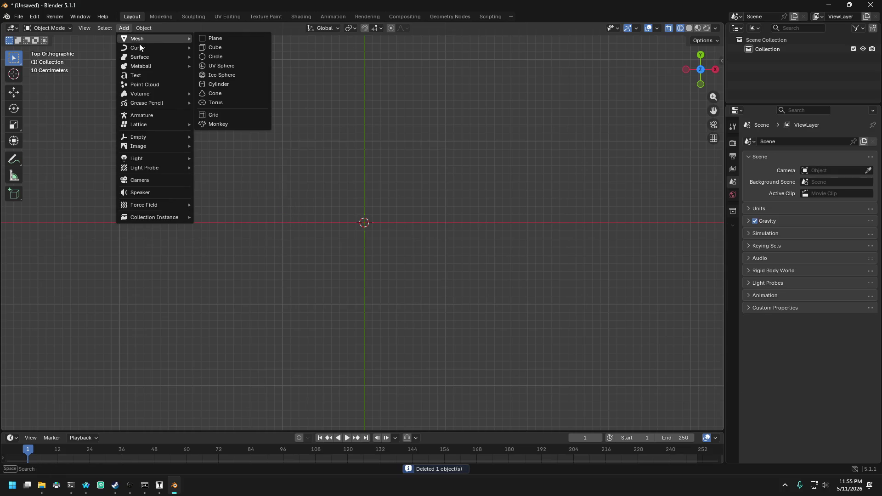
{"action": "mouse_move", "coordinate": [173, 39]}
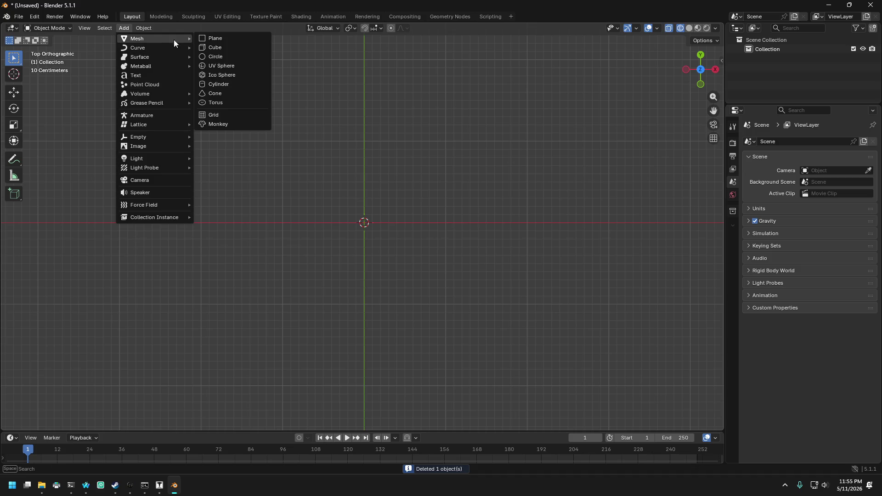
{"action": "left_click", "coordinate": [222, 84]}
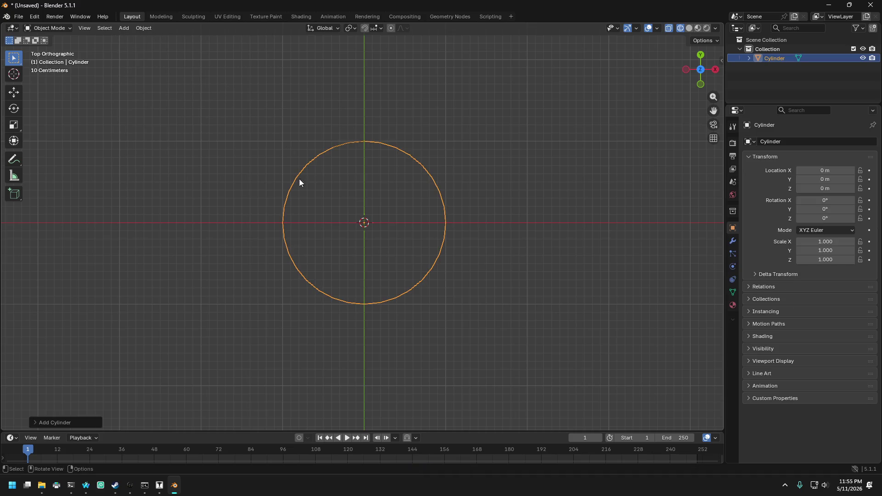
{"action": "left_click", "coordinate": [37, 423]}
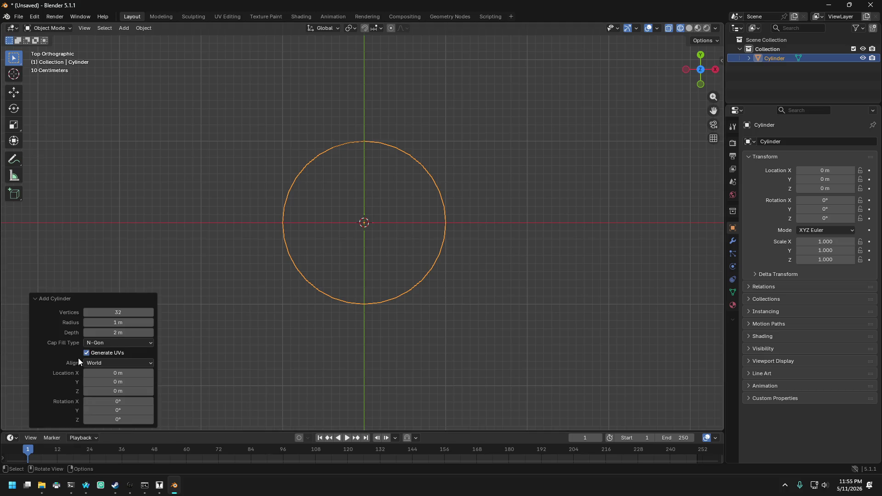
{"action": "left_click_drag", "start_coordinate": [121, 313], "coordinate": [82, 313]}
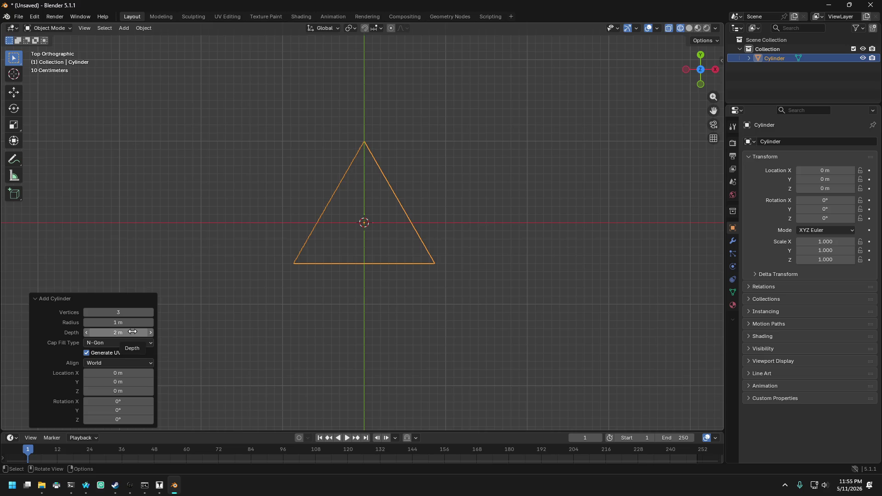
{"action": "left_click", "coordinate": [145, 345]}
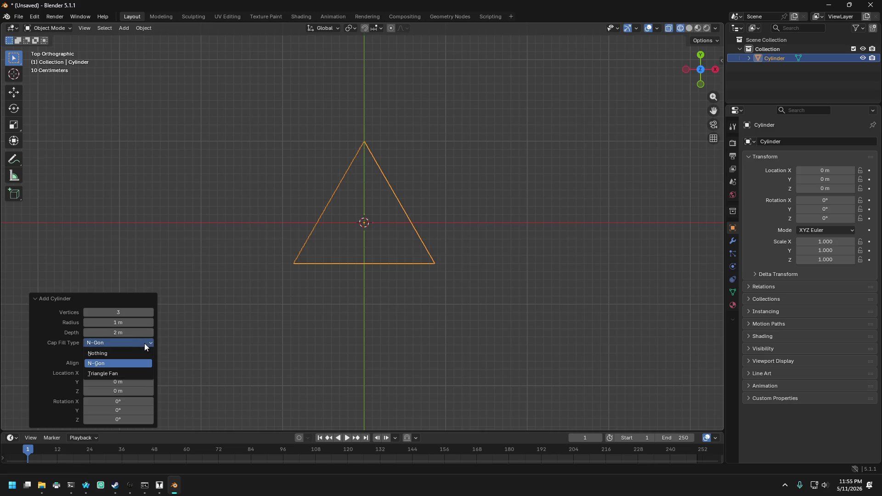
{"action": "left_click", "coordinate": [144, 343]}
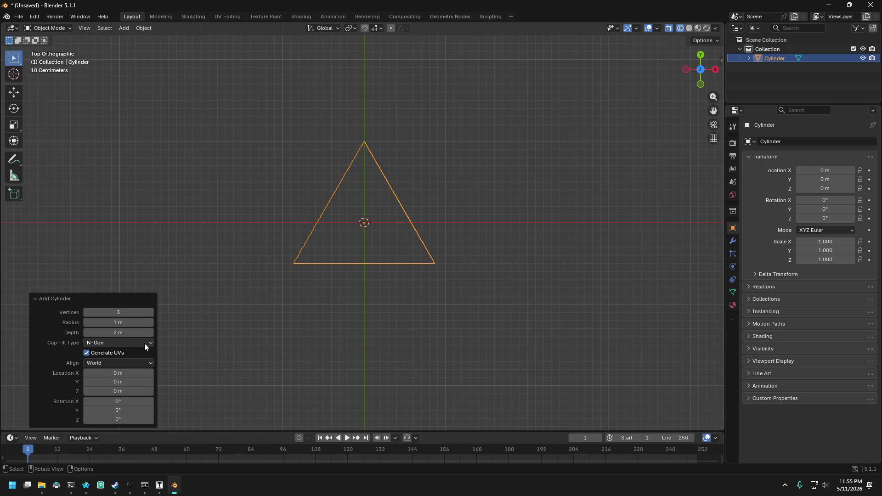
{"action": "left_click", "coordinate": [86, 352]}
- Stay in Object Mode and orbit the view into perspective
{"action": "left_click", "coordinate": [51, 28]}
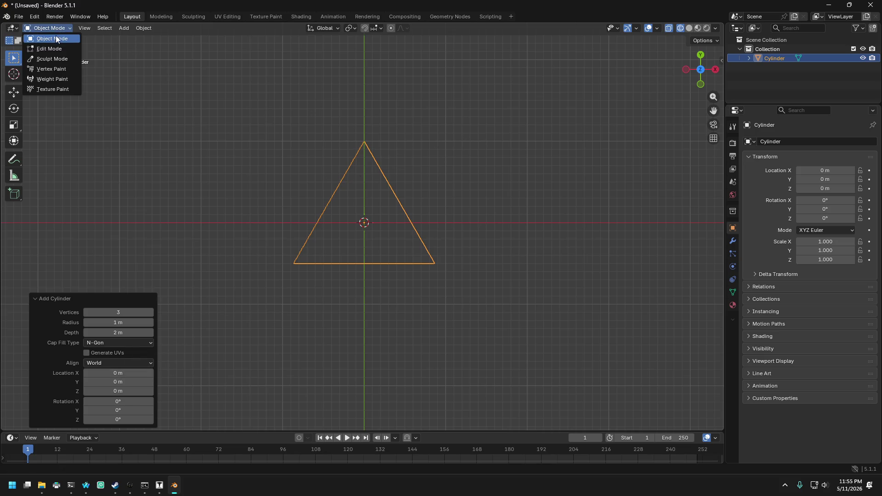
{"action": "left_click", "coordinate": [51, 39]}
{"action": "scroll", "coordinate": [384, 208], "scroll_direction": "down", "scroll_amount": 2}
{"action": "scroll", "coordinate": [362, 241], "scroll_direction": "up", "scroll_amount": 2}
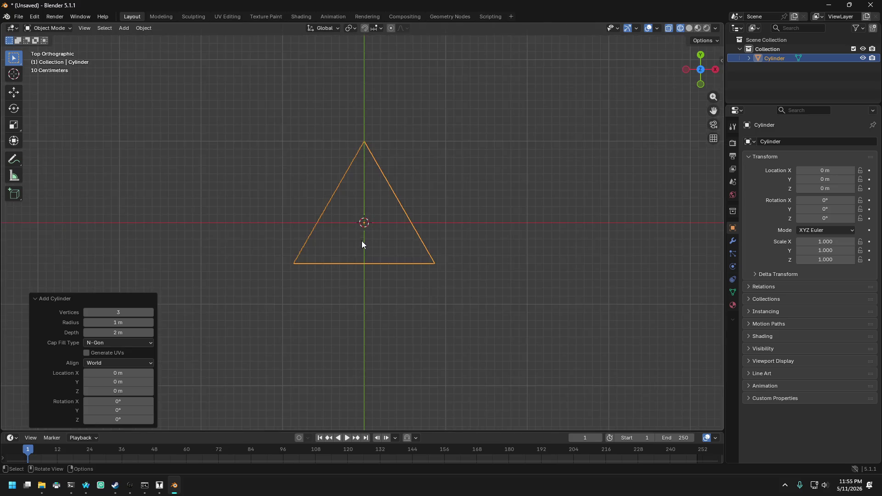
{"action": "middle_click_drag", "start_coordinate": [363, 241], "coordinate": [327, 201]}
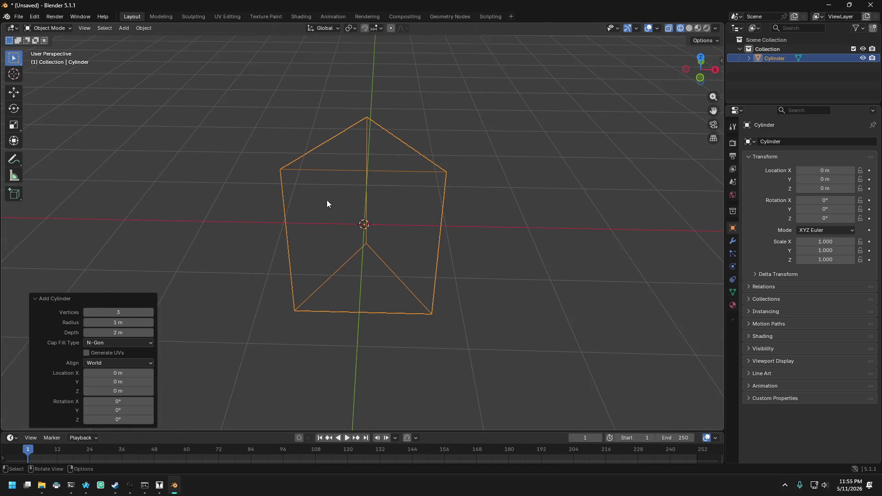
- In Edit Mode, delete the bottom triangle's three vertices
{"action": "left_click", "coordinate": [51, 28]}
{"action": "left_click", "coordinate": [56, 48]}
{"action": "left_click_drag", "start_coordinate": [272, 221], "coordinate": [479, 339]}
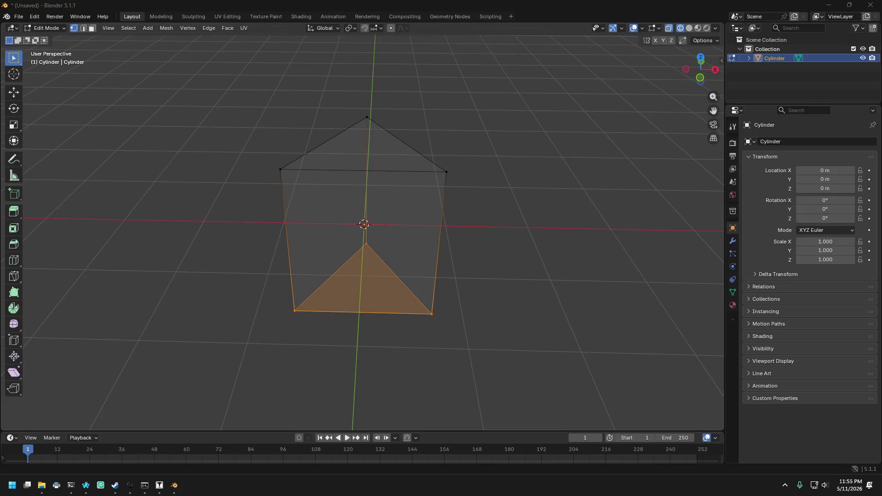
{"action": "left_click_drag", "start_coordinate": [220, 220], "coordinate": [477, 328]}
{"action": "key", "text": "x"}
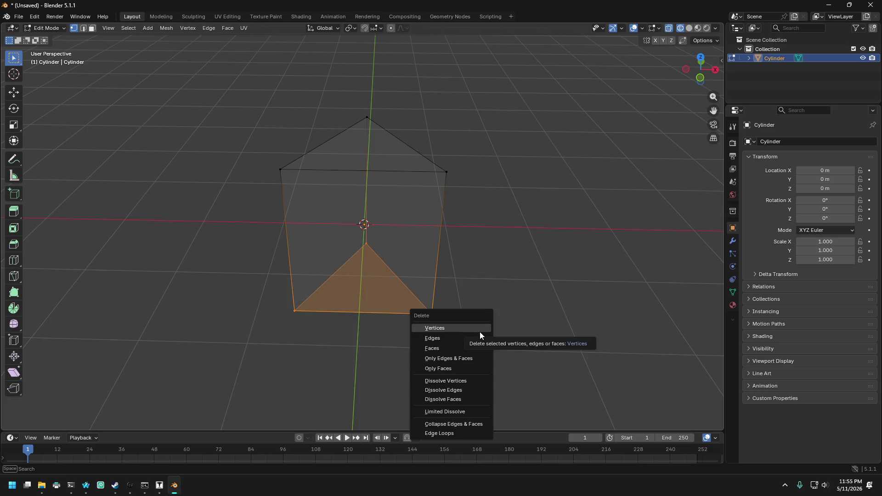
{"action": "left_click", "coordinate": [479, 332]}
- Lower the remaining top triangle 1 m along Z in front view
{"action": "left_click_drag", "start_coordinate": [264, 94], "coordinate": [530, 247]}
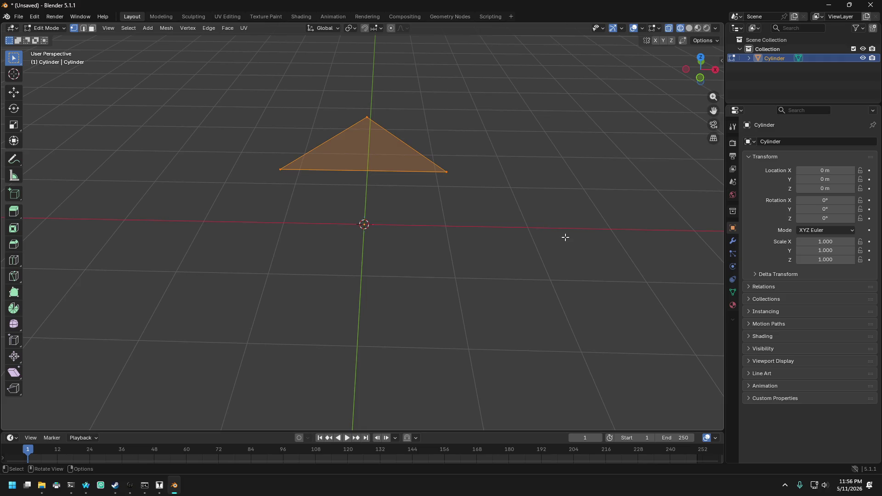
{"action": "key", "text": "KP_1"}
{"action": "key", "text": "g"}
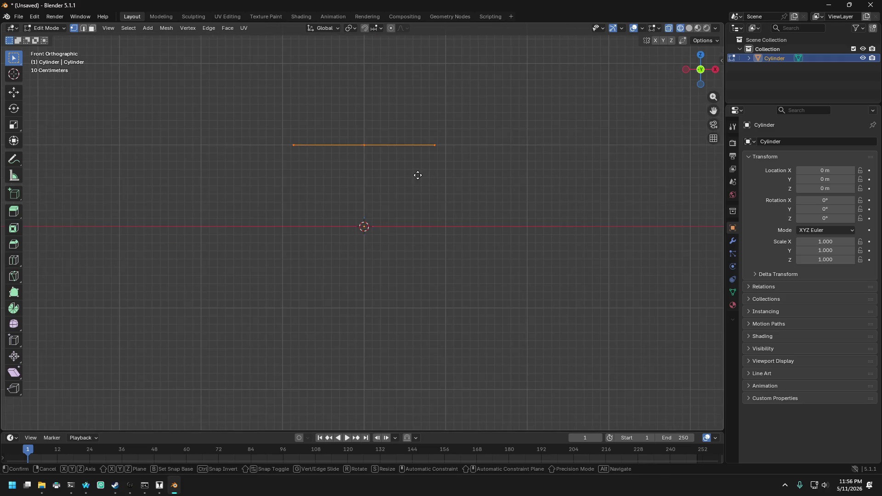
{"action": "key", "text": "z"}
{"action": "left_click", "coordinate": [435, 244]}
{"action": "mouse_move", "coordinate": [435, 244]}
{"action": "middle_mouse_down"}
{"action": "mouse_move", "coordinate": [445, 202]}
{"action": "mouse_move", "coordinate": [437, 228]}
{"action": "middle_mouse_up"}
{"action": "scroll", "coordinate": [436, 228], "scroll_direction": "up", "scroll_amount": 5}
- Return to Object Mode and orbit the view to a higher angle
{"action": "left_click", "coordinate": [53, 29]}
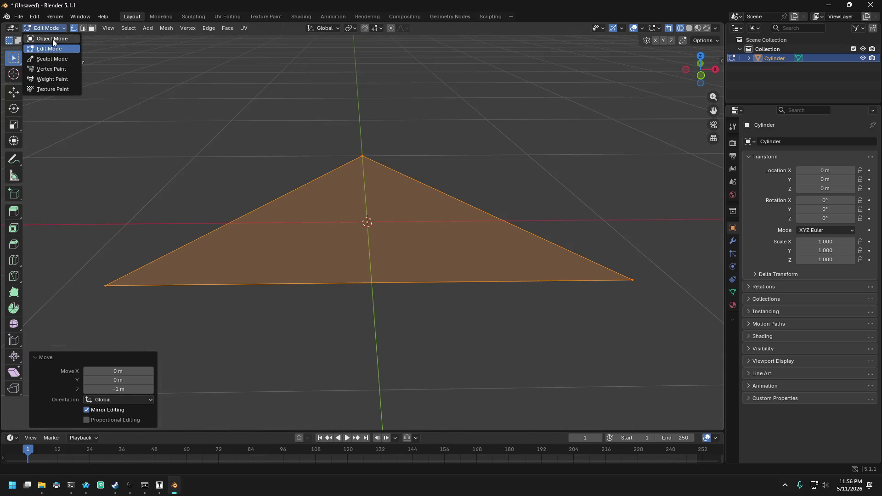
{"action": "left_click", "coordinate": [52, 39]}
{"action": "scroll", "coordinate": [275, 179], "scroll_direction": "down", "scroll_amount": 5}
{"action": "middle_click_drag", "start_coordinate": [309, 193], "coordinate": [309, 205]}
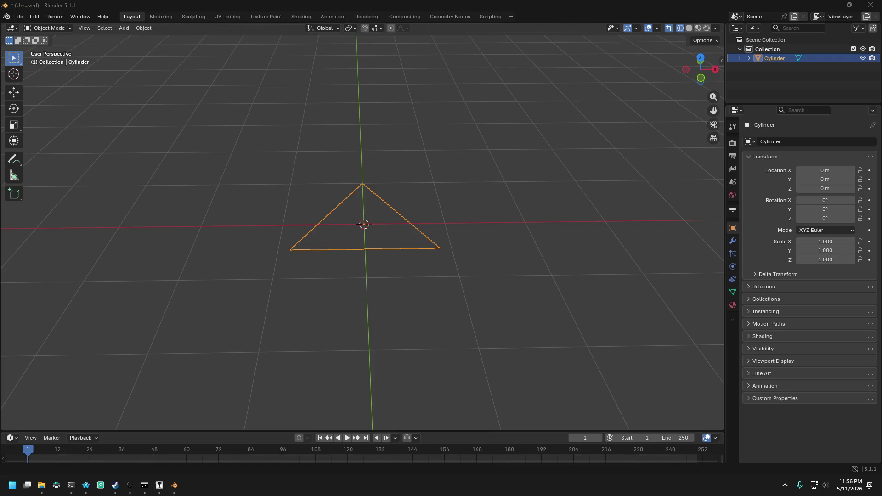
{"action": "key", "text": "XF86AudioLowerVolume"}
{"action": "key", "text": "XF86AudioLowerVolume"}
{"action": "key", "text": "XF86AudioLowerVolume"}
{"action": "left_click", "coordinate": [830, 486]}
{"action": "left_click", "coordinate": [830, 487]}
{"action": "left_click", "coordinate": [830, 486]}
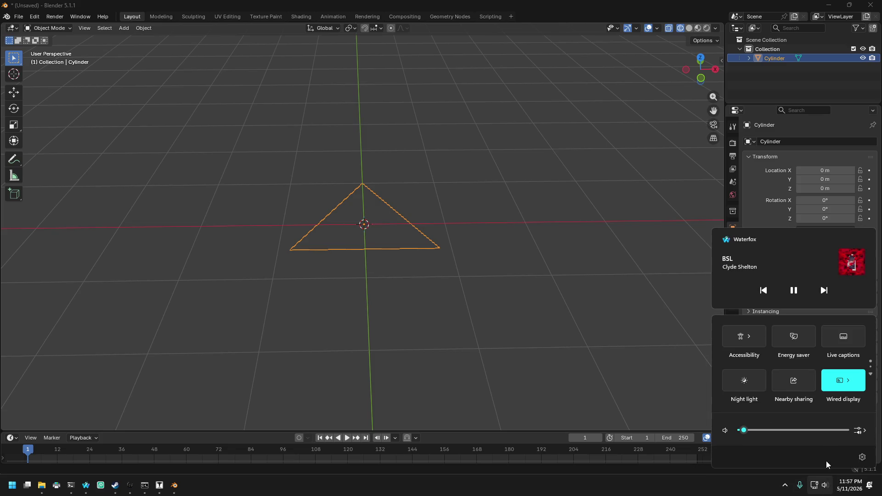
{"action": "right_click", "coordinate": [825, 486]}
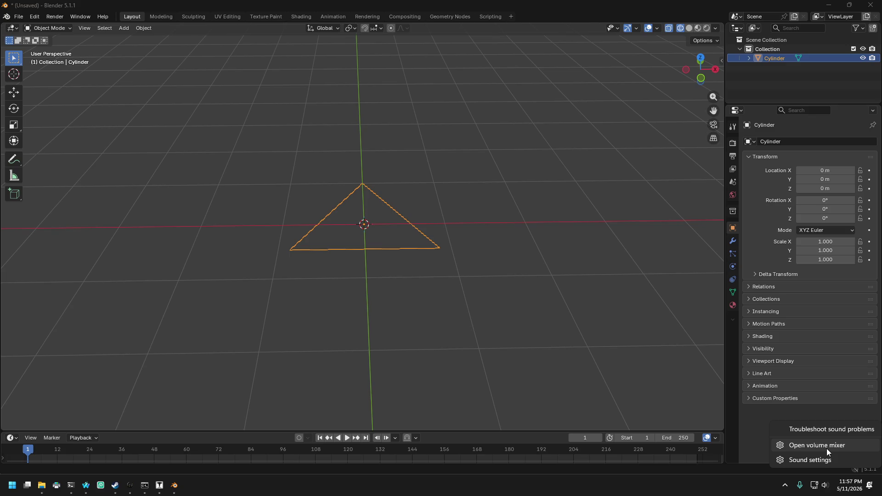
{"action": "left_click", "coordinate": [823, 460]}
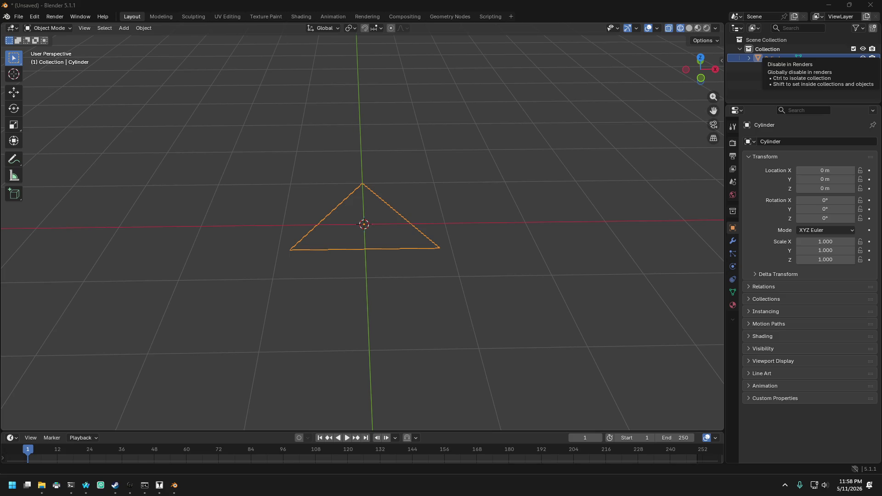
{"action": "key", "text": "XF86AudioRaiseVolume"}
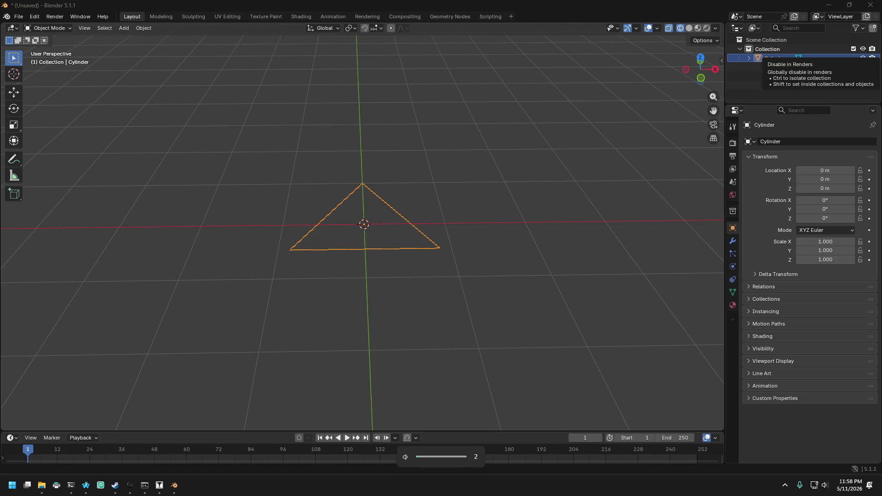
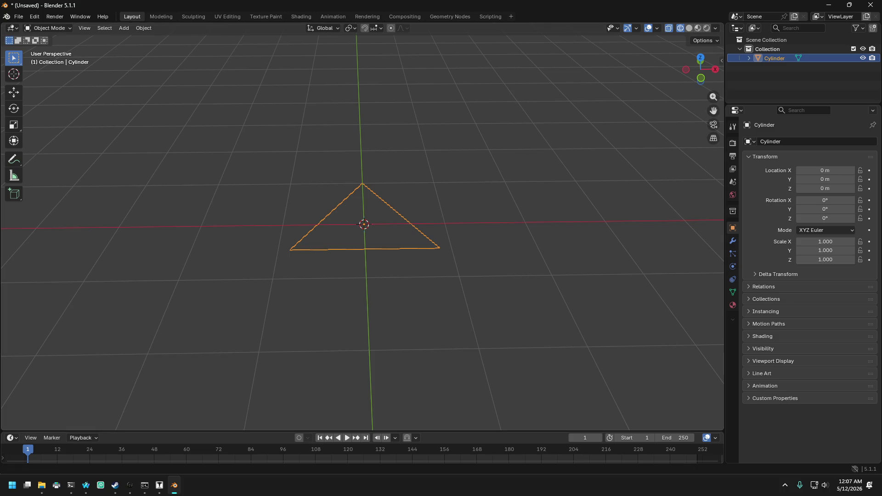
- Start and cancel scaling the triangle twice, then switch to Top Orthographic view
{"action": "key", "text": "s"}
{"action": "right_click", "coordinate": [337, 266]}
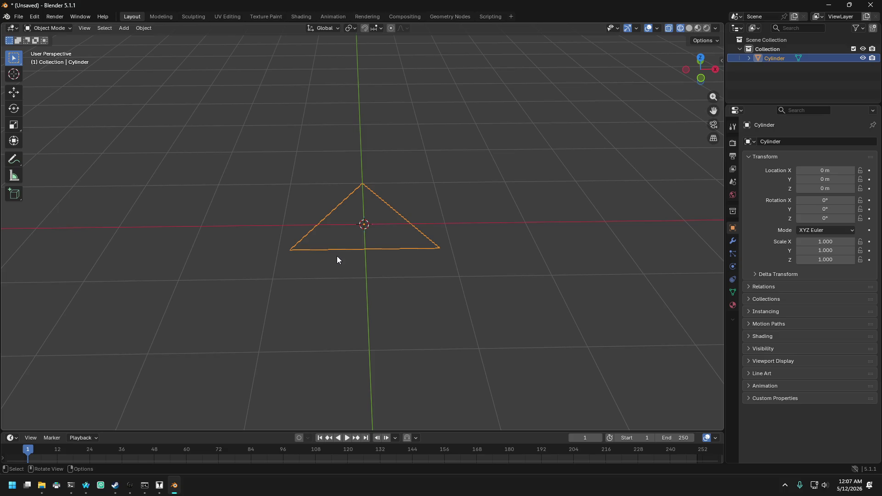
{"action": "key", "text": "s"}
{"action": "right_click", "coordinate": [363, 216]}
{"action": "key", "text": "KP_7"}
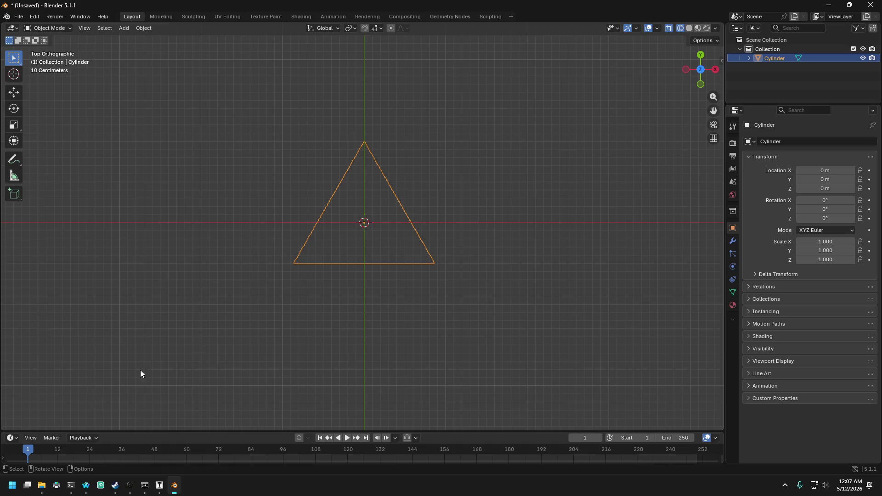
{"action": "mouse_move", "coordinate": [85, 487]}
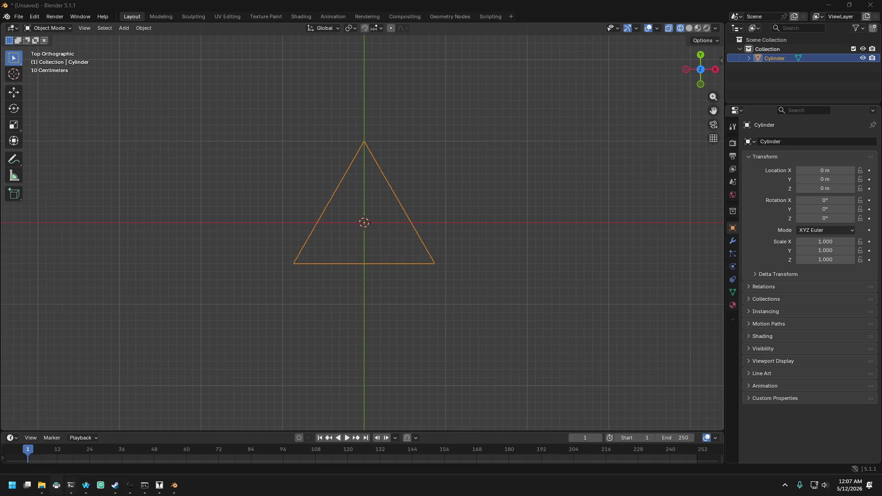
- Bring up Photopea and start a new document from the File menu
{"action": "left_click", "coordinate": [90, 489]}
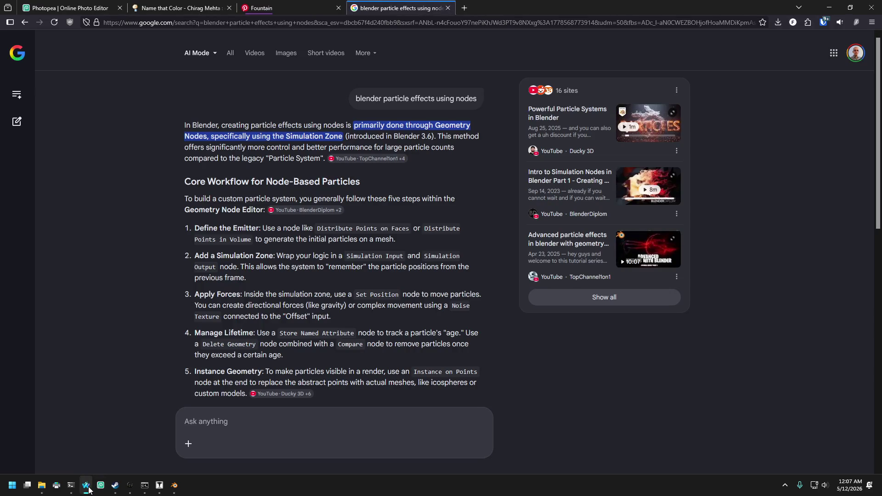
{"action": "left_click", "coordinate": [69, 8]}
{"action": "left_click", "coordinate": [9, 37]}
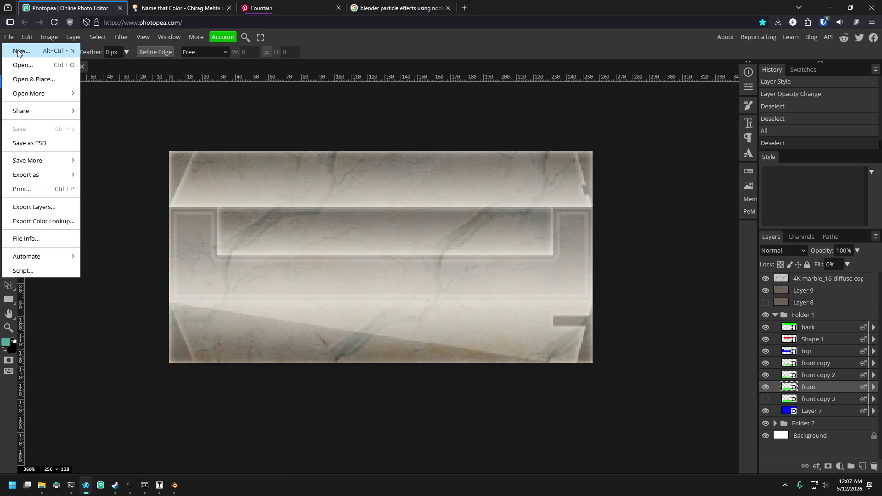
{"action": "left_click", "coordinate": [19, 51]}
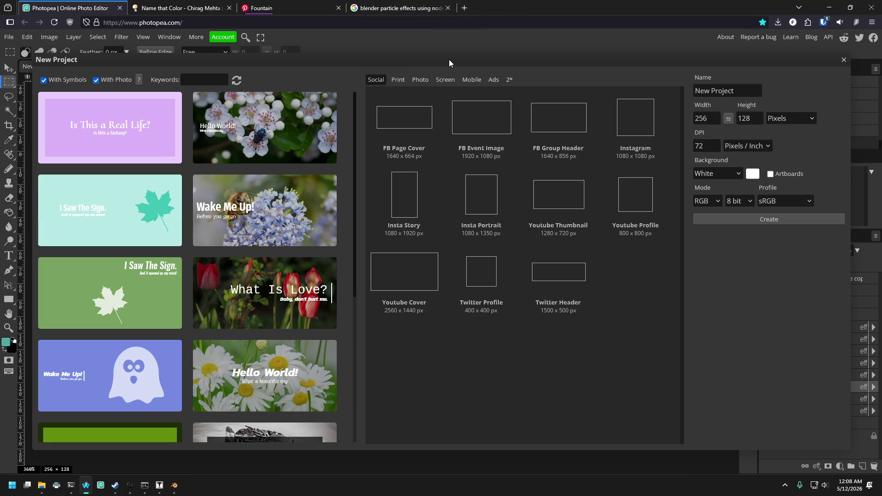
{"action": "left_click", "coordinate": [745, 90]}
{"action": "left_click_drag", "start_coordinate": [746, 90], "coordinate": [694, 91]}
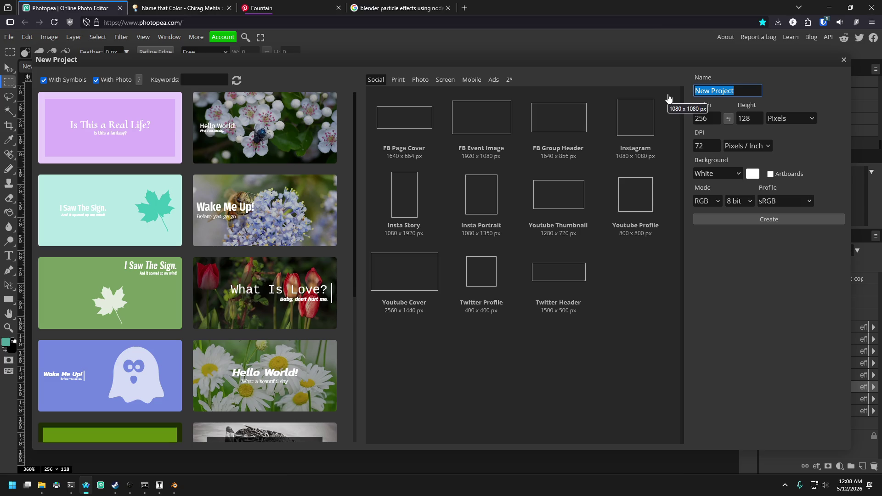
{"action": "left_click", "coordinate": [529, 25]}
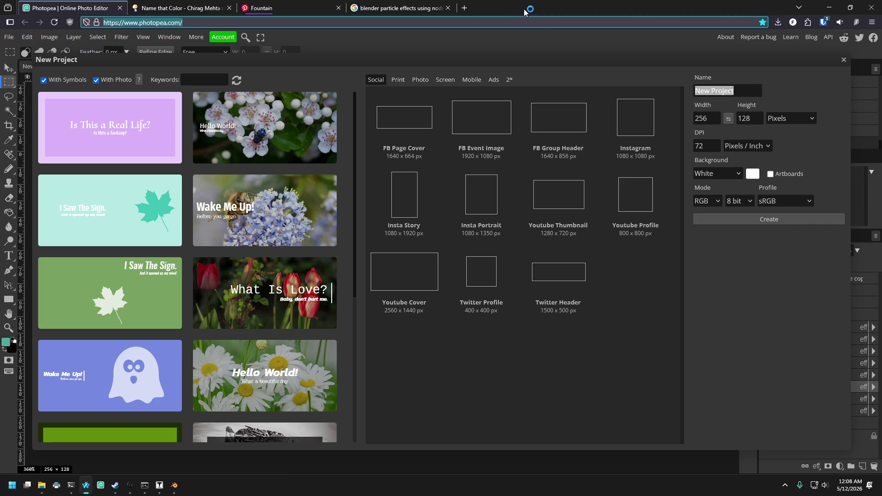
- Set width to 128 with a White background, create the document and zoom in
{"action": "left_click", "coordinate": [703, 122]}
{"action": "double_click", "coordinate": [712, 117]}
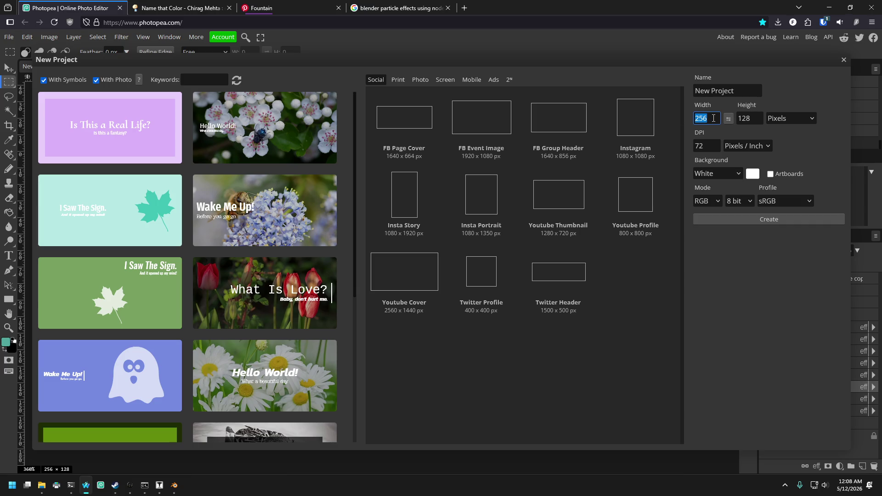
{"action": "type", "text": "128"}
{"action": "key", "text": "Return"}
{"action": "left_click", "coordinate": [744, 119]}
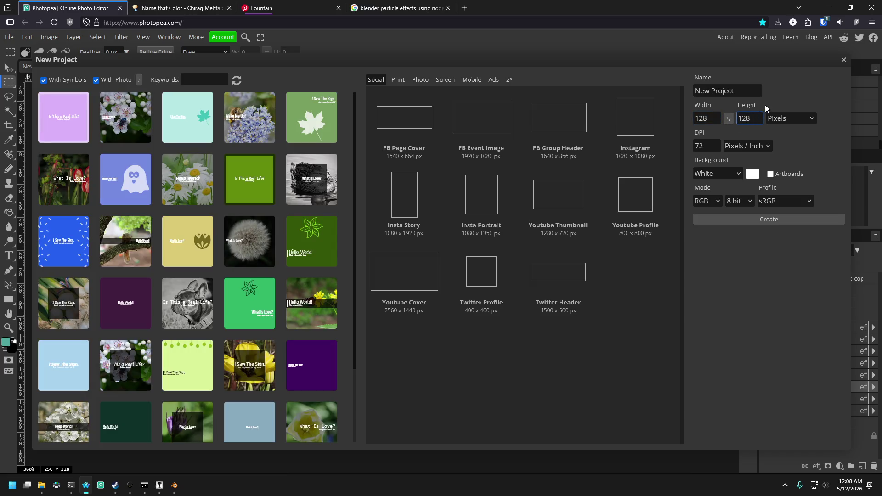
{"action": "left_click", "coordinate": [721, 171]}
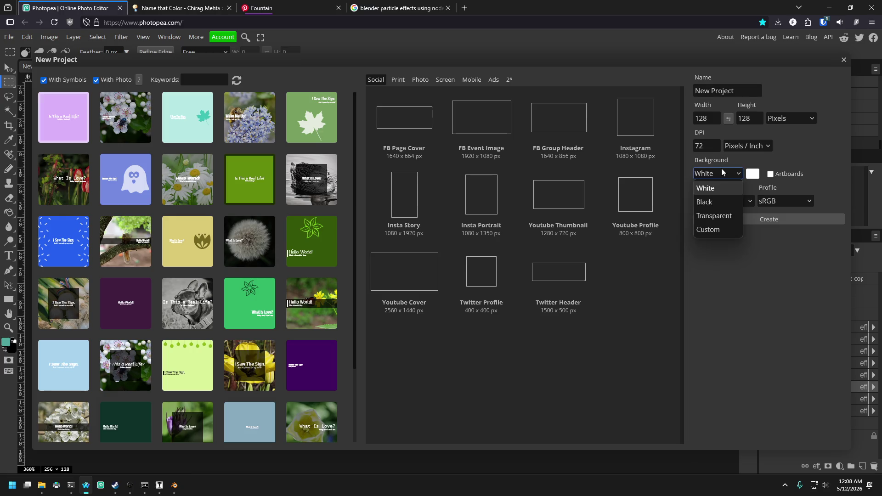
{"action": "left_click", "coordinate": [720, 217]}
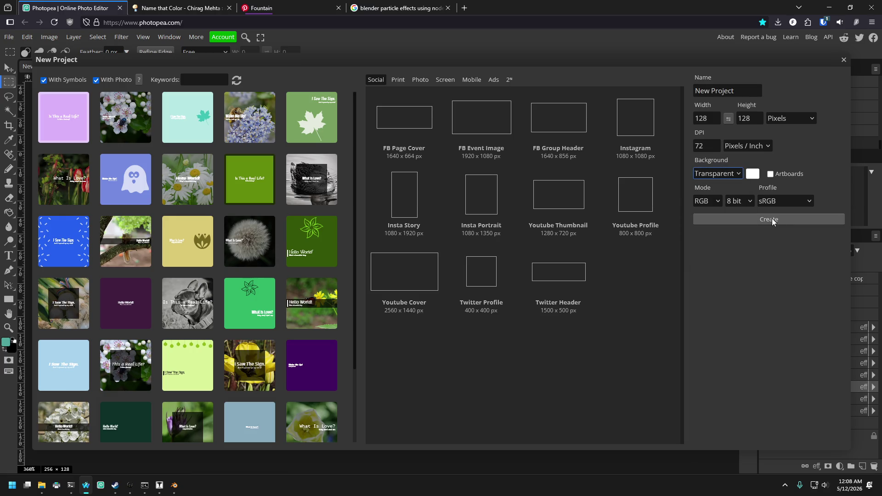
{"action": "left_click", "coordinate": [717, 174]}
{"action": "left_click", "coordinate": [717, 188]}
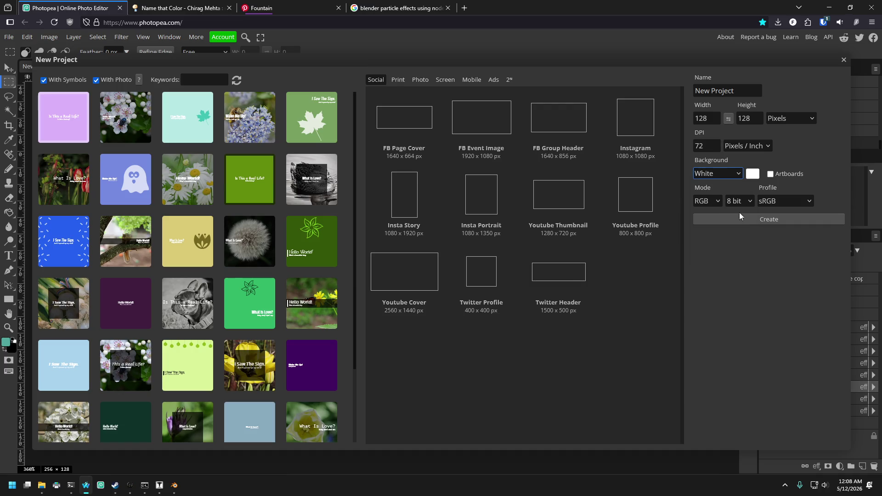
{"action": "left_click", "coordinate": [758, 219]}
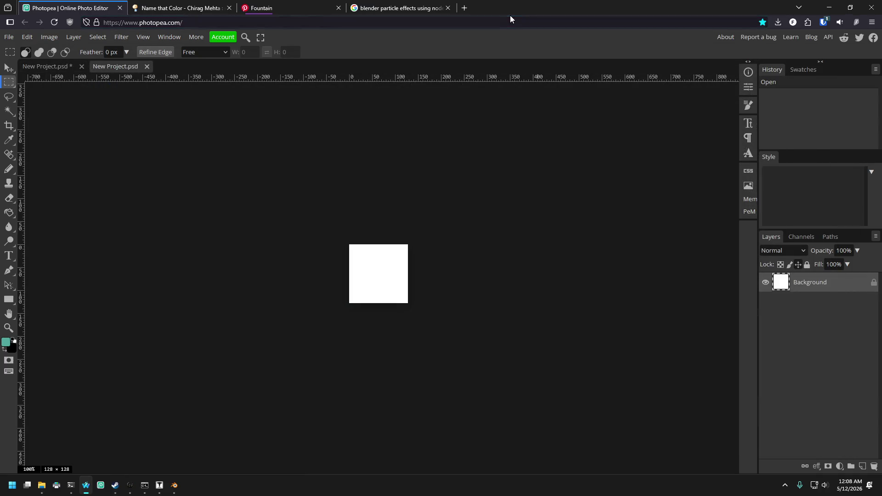
{"action": "scroll", "coordinate": [356, 282], "scroll_direction": "up", "scroll_amount": 5}
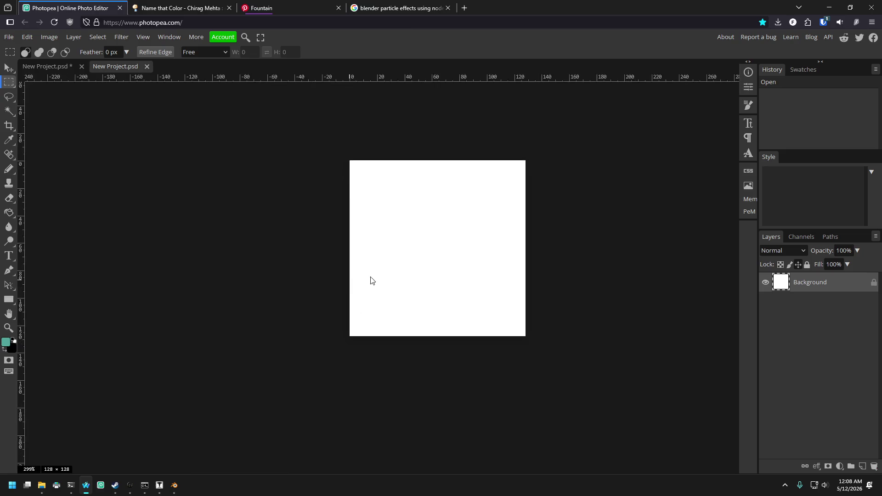
{"action": "scroll", "coordinate": [484, 252], "scroll_direction": "up", "scroll_amount": 2}
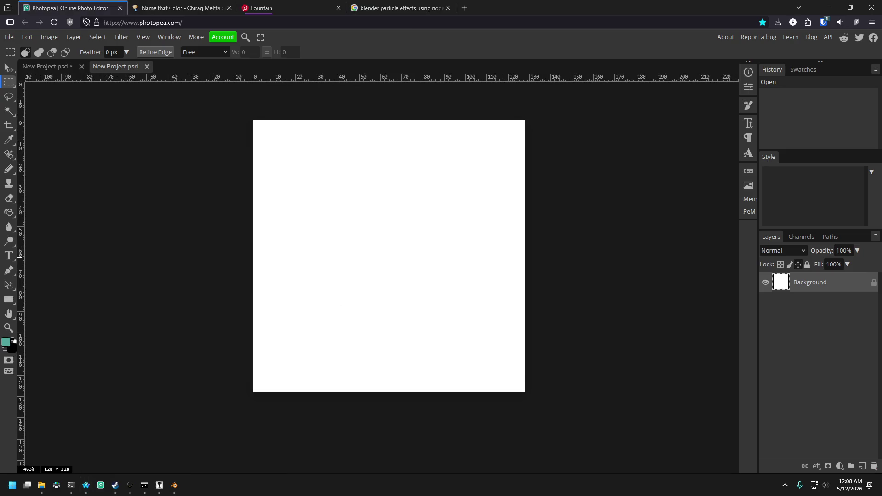
{"action": "key", "text": "super+d"}
{"action": "key", "text": "super+d"}
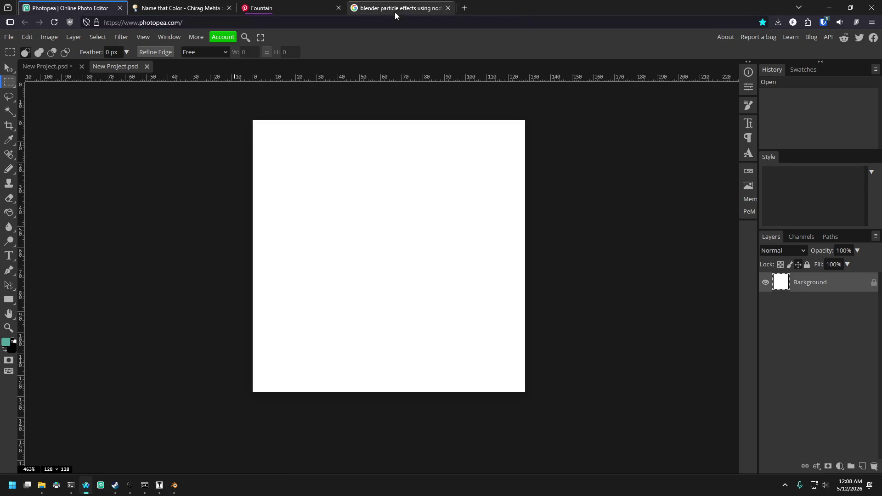
- Search Google Images for 'polygon based particle effects examples' and browse the results
{"action": "left_click", "coordinate": [463, 11]}
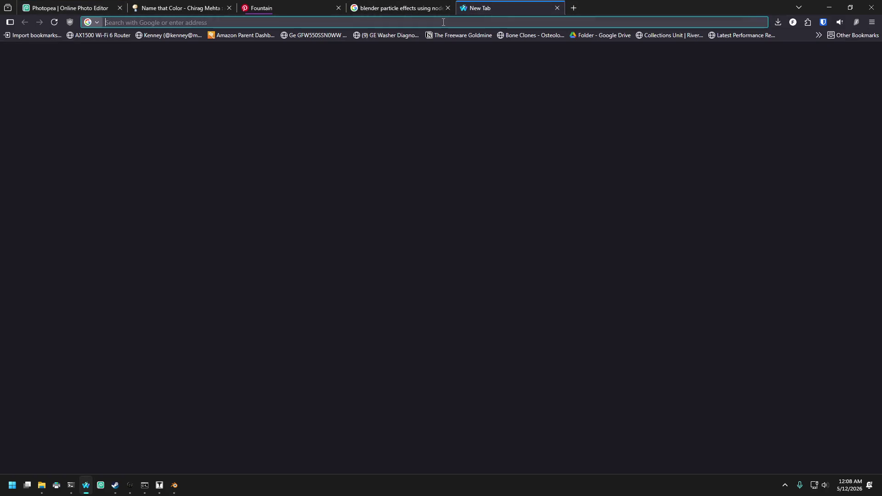
{"action": "type", "text": "polyg"}
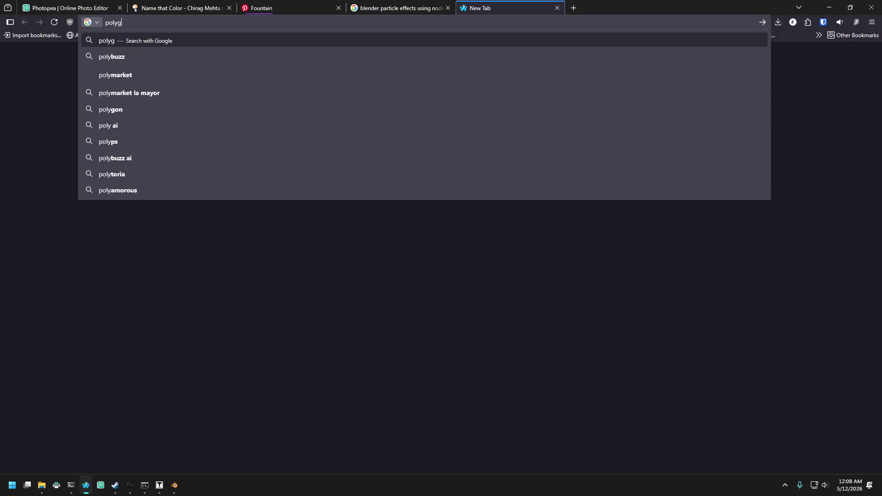
{"action": "type", "text": "on based"}
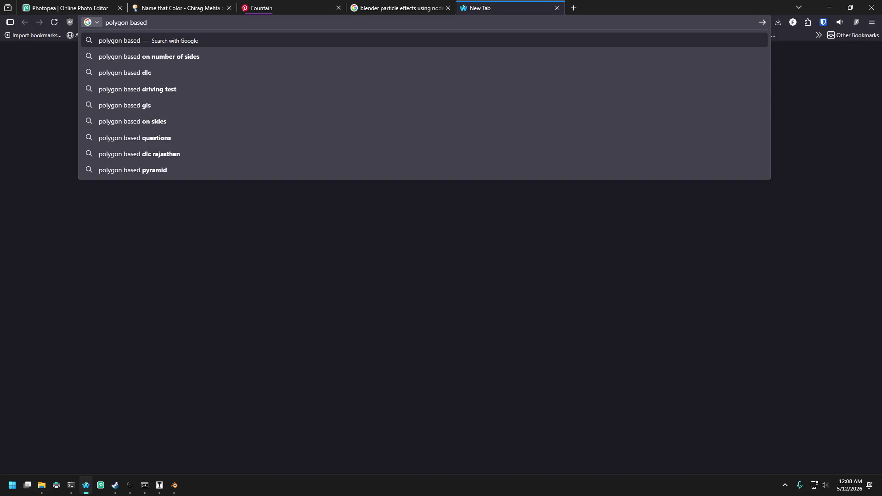
{"action": "type", "text": " particle "}
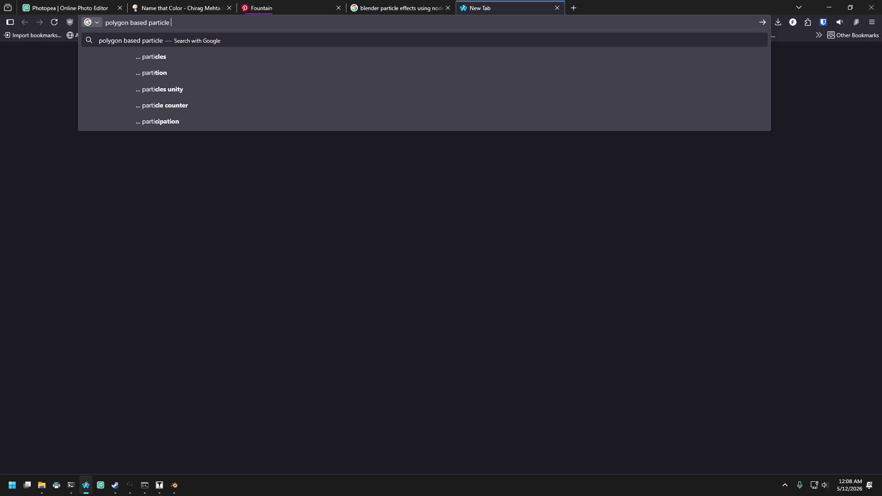
{"action": "type", "text": "effects "}
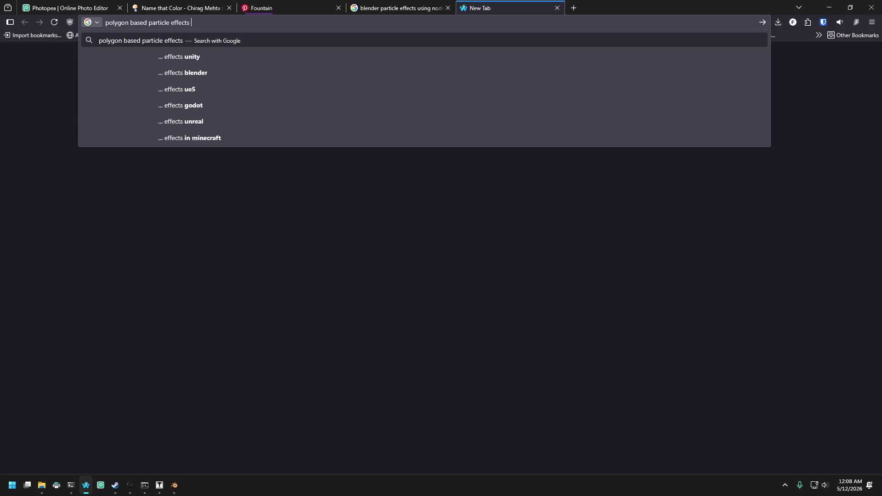
{"action": "type", "text": "examples"}
{"action": "key", "text": "Return"}
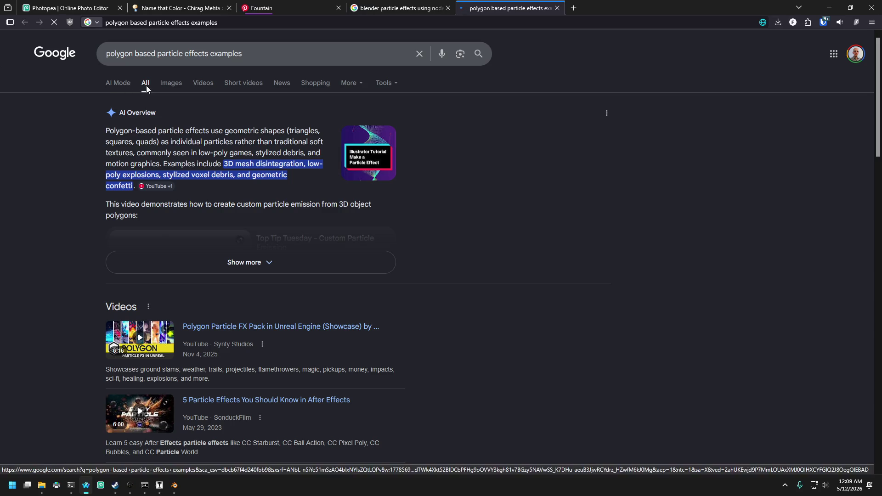
{"action": "left_click", "coordinate": [162, 84]}
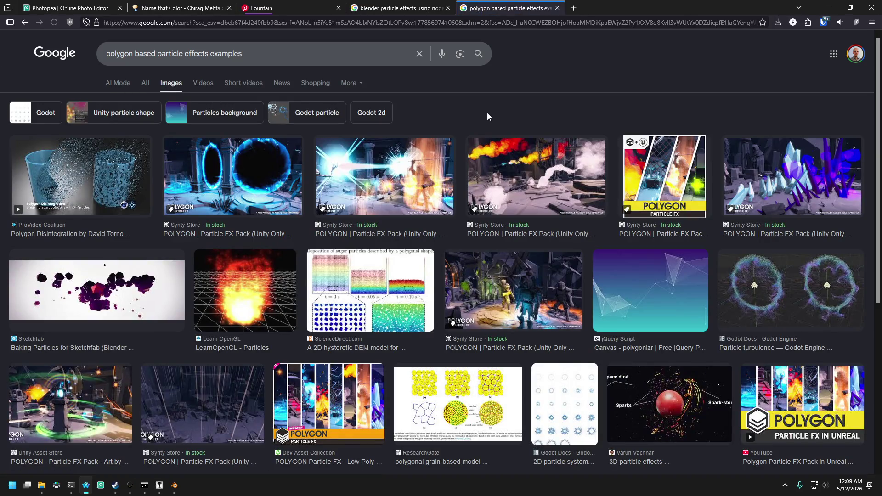
{"action": "scroll", "coordinate": [368, 161], "scroll_direction": "down", "scroll_amount": 3}
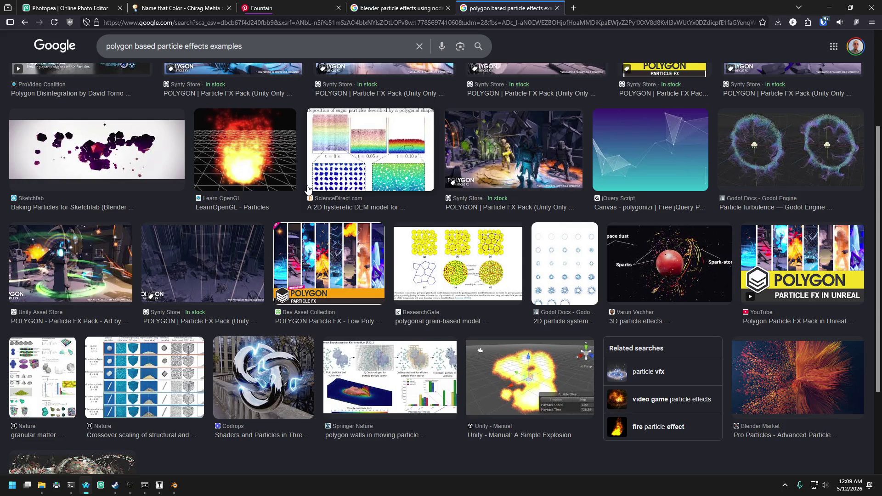
{"action": "scroll", "coordinate": [307, 188], "scroll_direction": "down", "scroll_amount": 3}
{"action": "scroll", "coordinate": [308, 189], "scroll_direction": "up", "scroll_amount": 8}
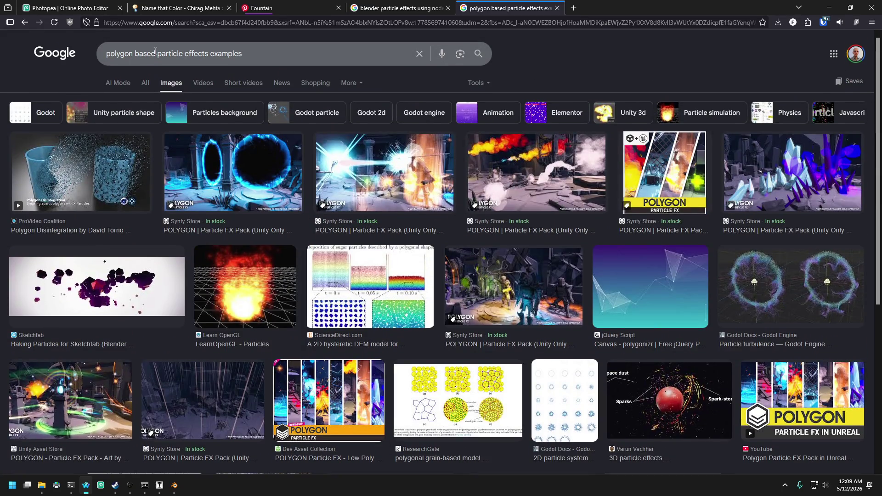
- Change 'polygon' to 'triangle' in the query and search again
{"action": "left_click", "coordinate": [107, 51]}
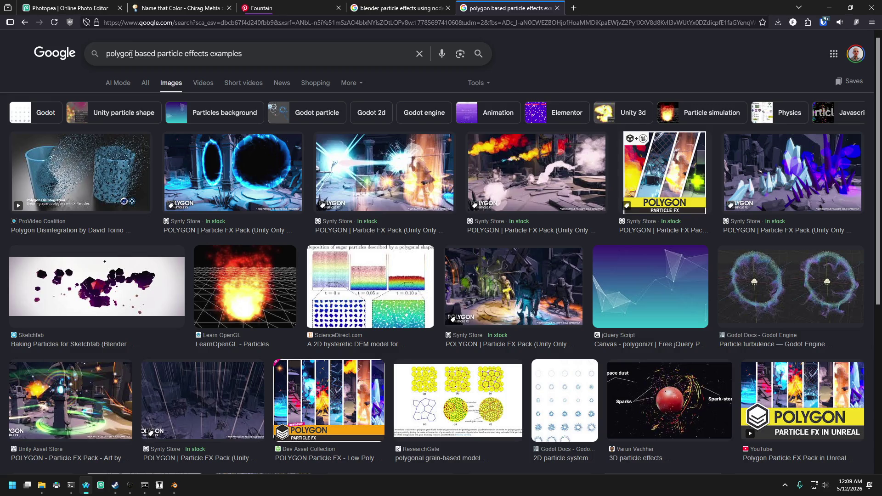
{"action": "double_click", "coordinate": [133, 54]}
{"action": "type", "text": "tria"}
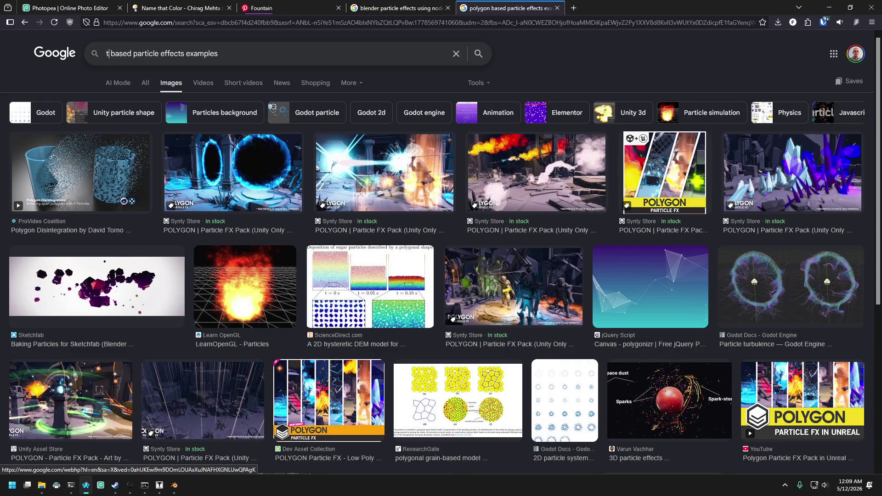
{"action": "type", "text": "ngle"}
{"action": "key", "text": "Return"}
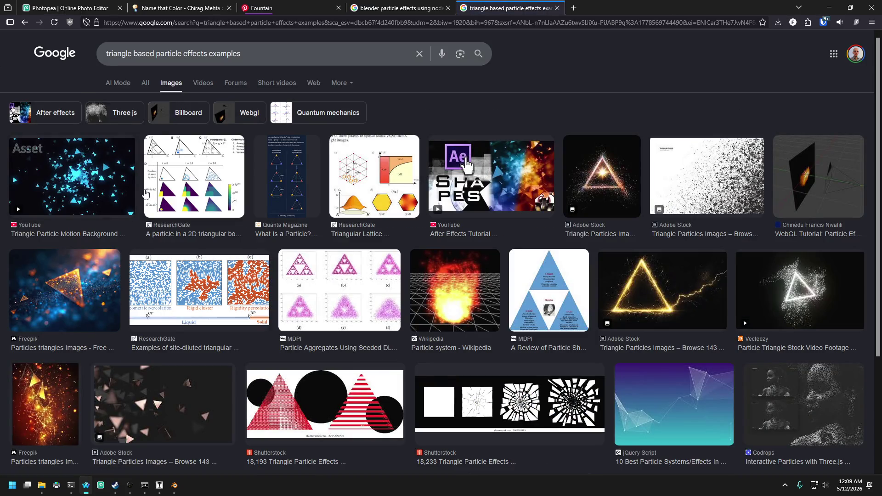
- Append 'water' to the query, rerun the search and scroll through the images
{"action": "left_click", "coordinate": [276, 53]}
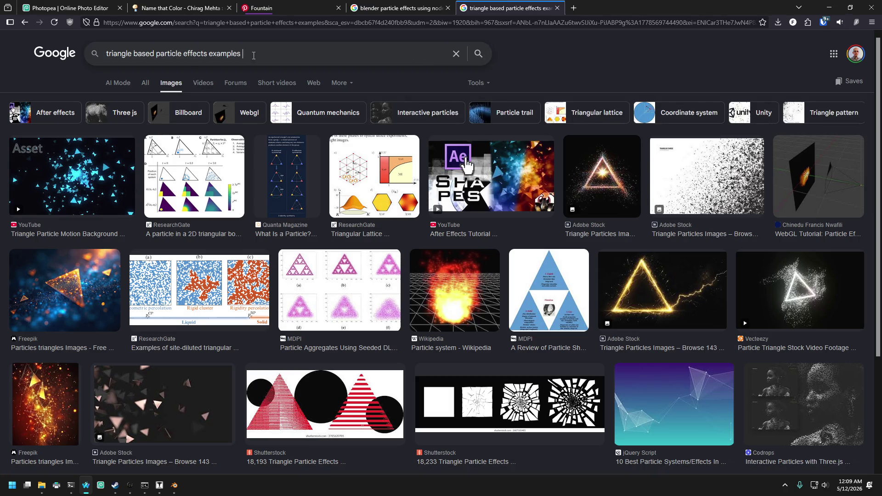
{"action": "type", "text": "water"}
{"action": "key", "text": "Return"}
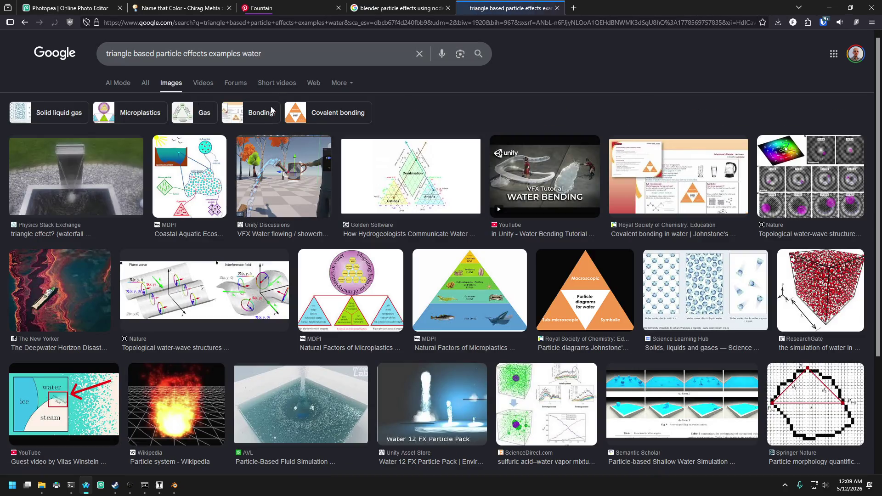
{"action": "scroll", "coordinate": [315, 184], "scroll_direction": "down", "scroll_amount": 3}
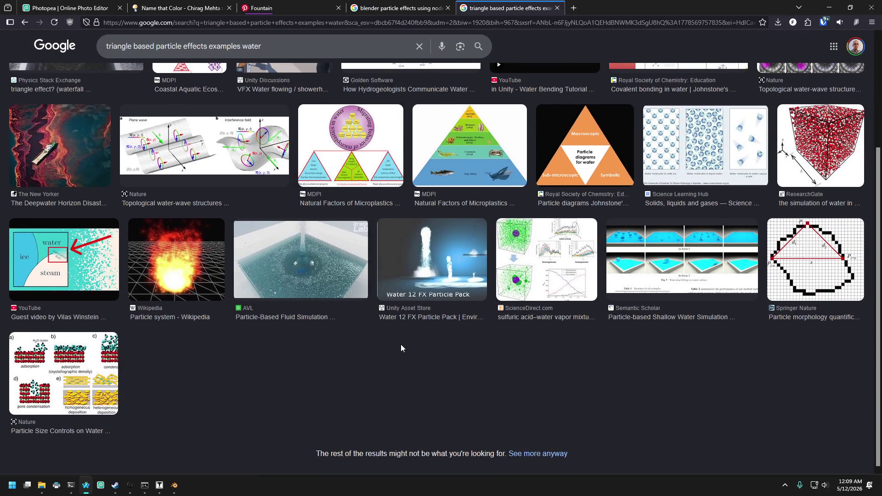
{"action": "scroll", "coordinate": [340, 343], "scroll_direction": "up", "scroll_amount": 3}
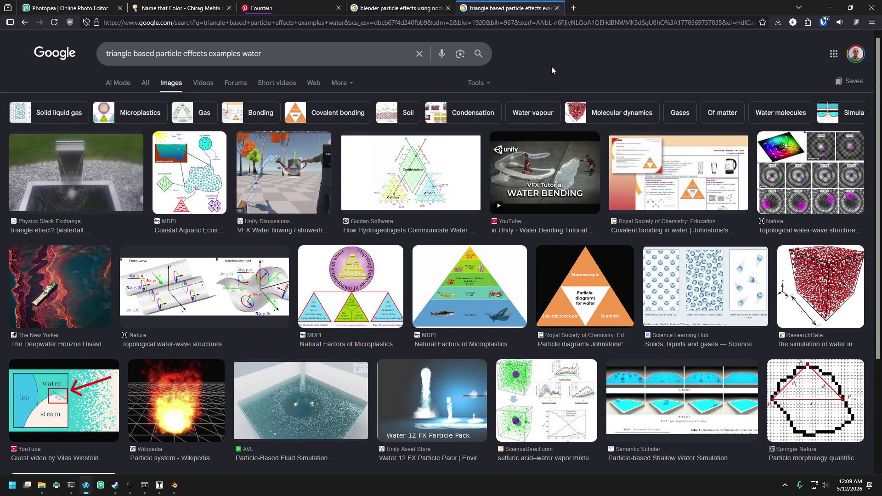
{"action": "left_click", "coordinate": [175, 485]}
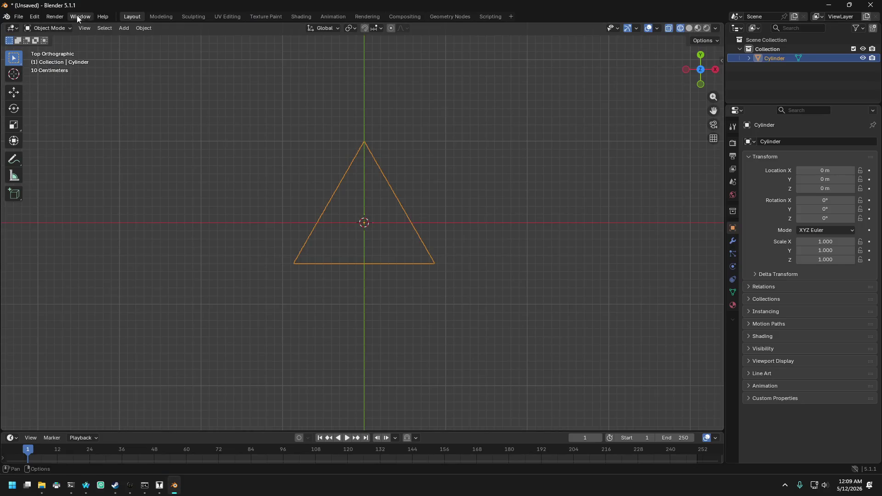
- Set the triangle's viewport shading to Solid, then go back to the browser
{"action": "key", "text": "z"}
{"action": "key", "text": "z"}
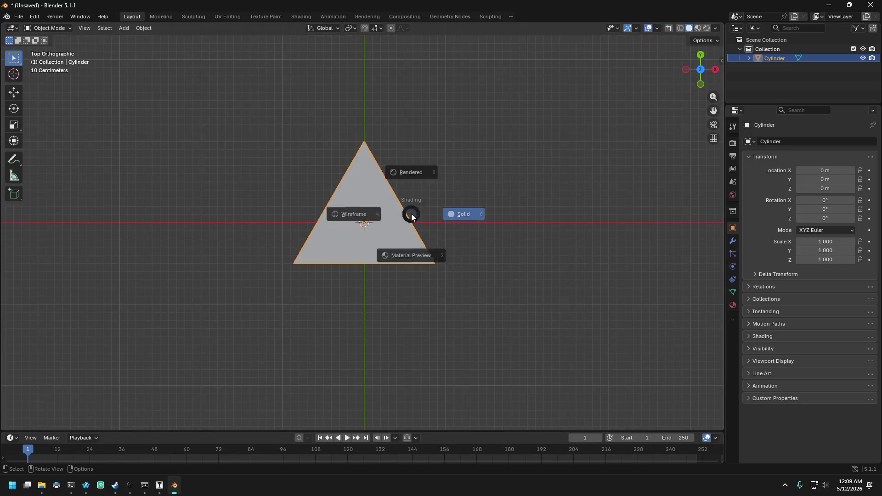
{"action": "left_click", "coordinate": [485, 217]}
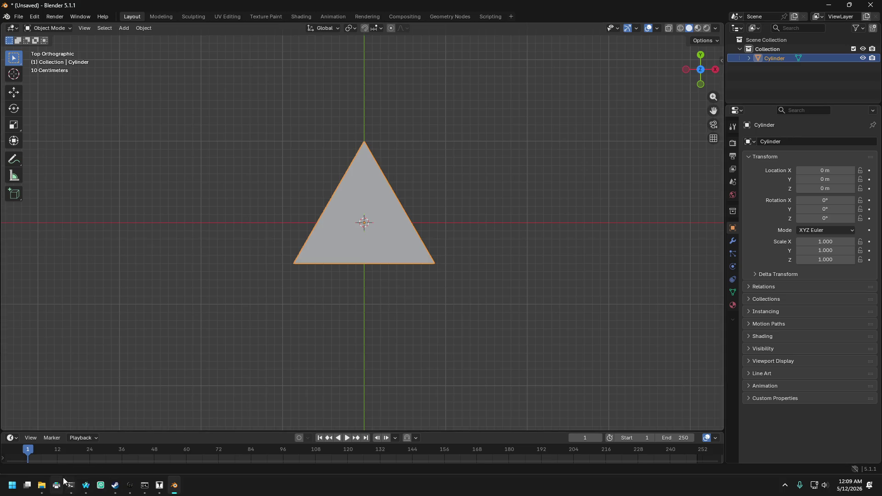
{"action": "left_click", "coordinate": [90, 486]}
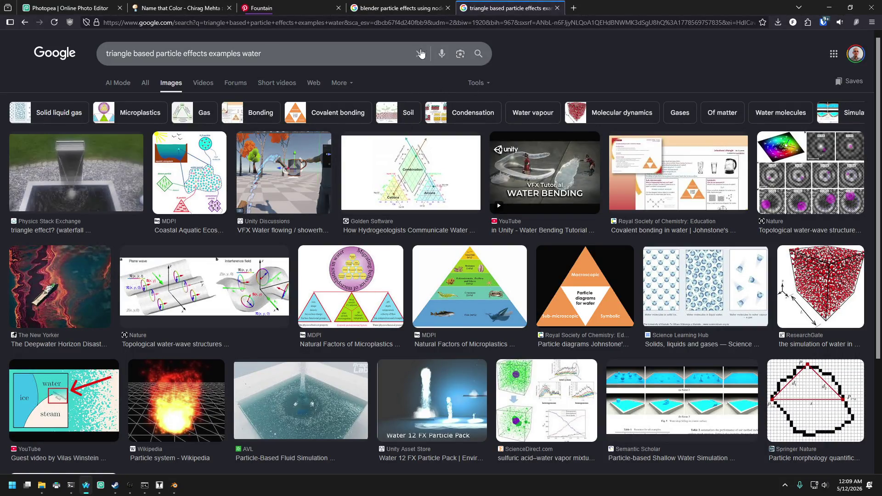
- Open a blank tab, close both particle-effect search tabs, and return to Blender's viewport
{"action": "left_click", "coordinate": [573, 8]}
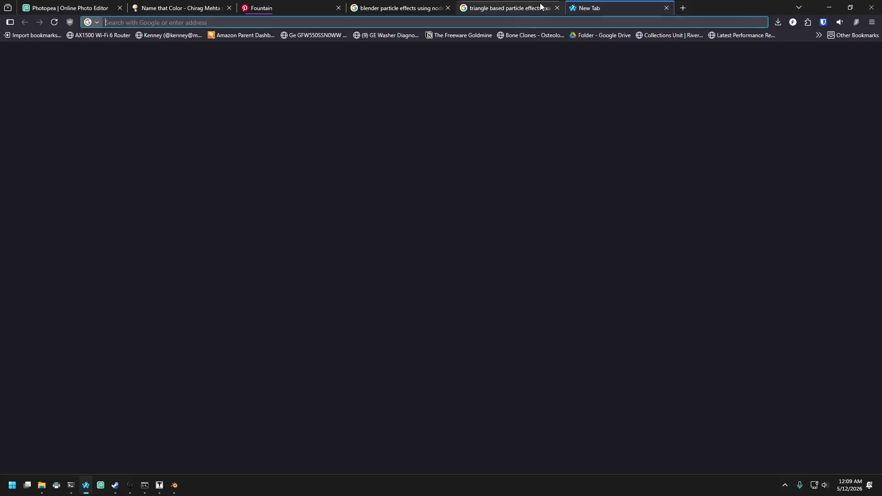
{"action": "middle_click", "coordinate": [492, 9]}
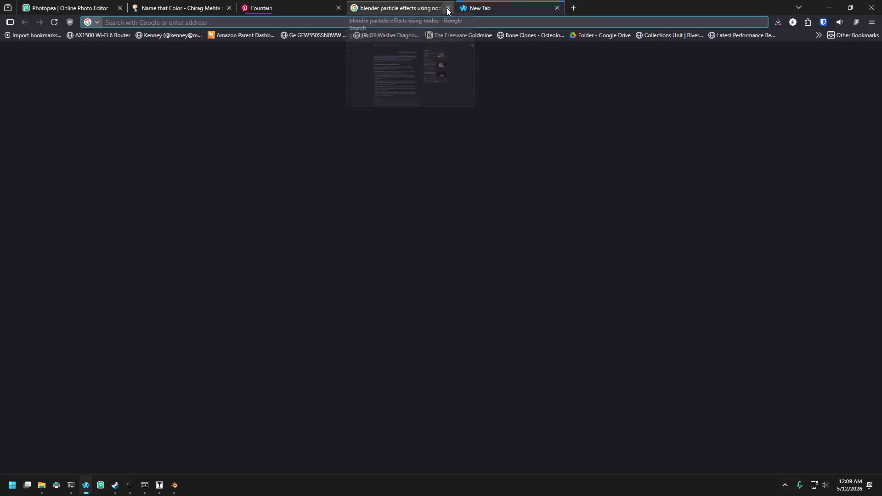
{"action": "middle_click", "coordinate": [400, 9]}
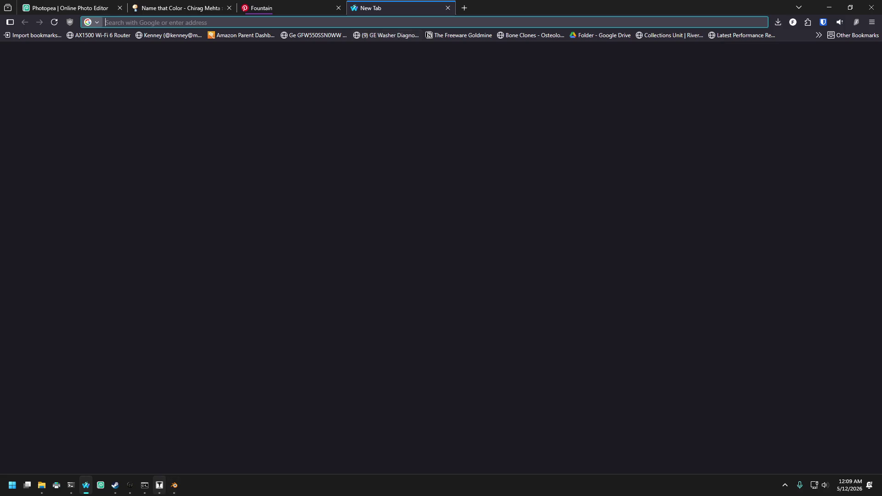
{"action": "left_click", "coordinate": [174, 486]}
{"action": "scroll", "coordinate": [372, 205], "scroll_direction": "down", "scroll_amount": 3}
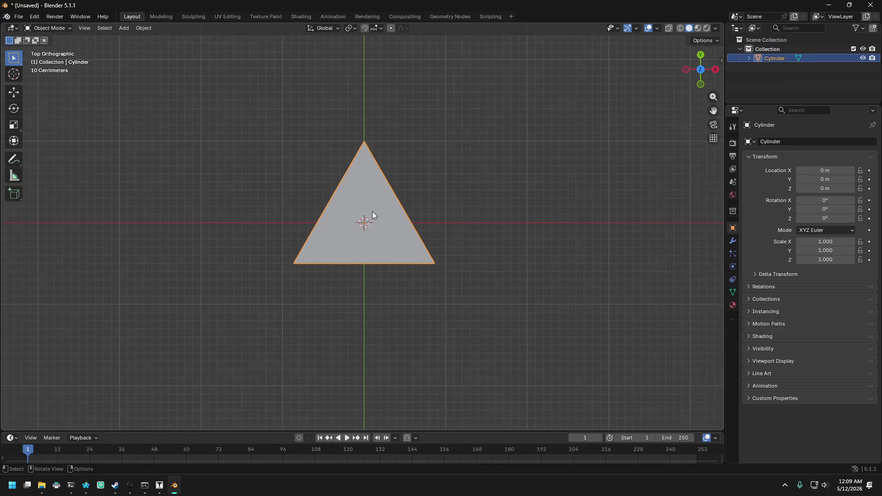
{"action": "middle_click_drag", "start_coordinate": [372, 212], "coordinate": [361, 233], "text": "shift"}
{"action": "left_click", "coordinate": [143, 28]}
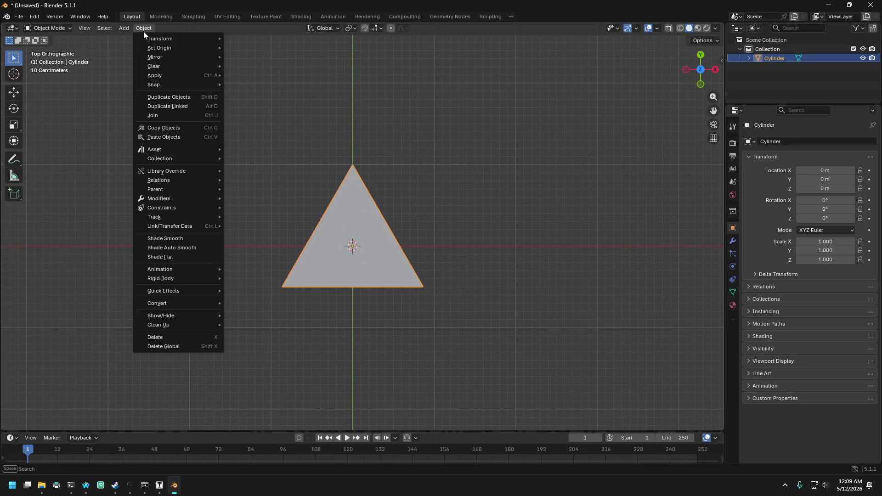
- Switch the triangle to Edit Mode and unwrap it with Smart UV Project defaults
{"action": "left_click", "coordinate": [142, 29]}
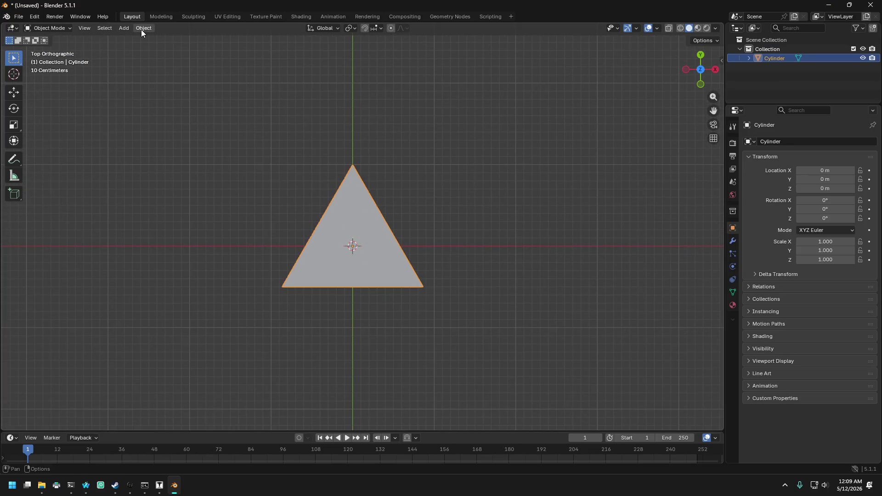
{"action": "left_click", "coordinate": [97, 31]}
{"action": "mouse_move", "coordinate": [145, 29]}
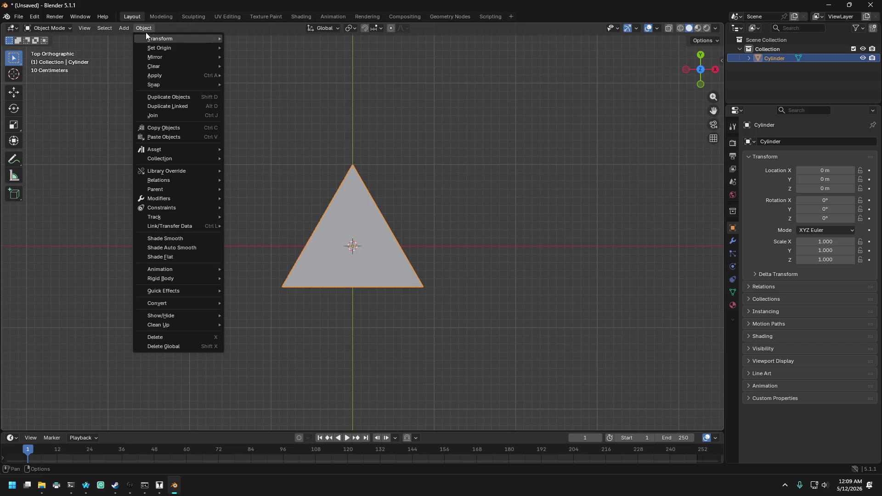
{"action": "left_click", "coordinate": [48, 28]}
{"action": "left_click", "coordinate": [78, 48]}
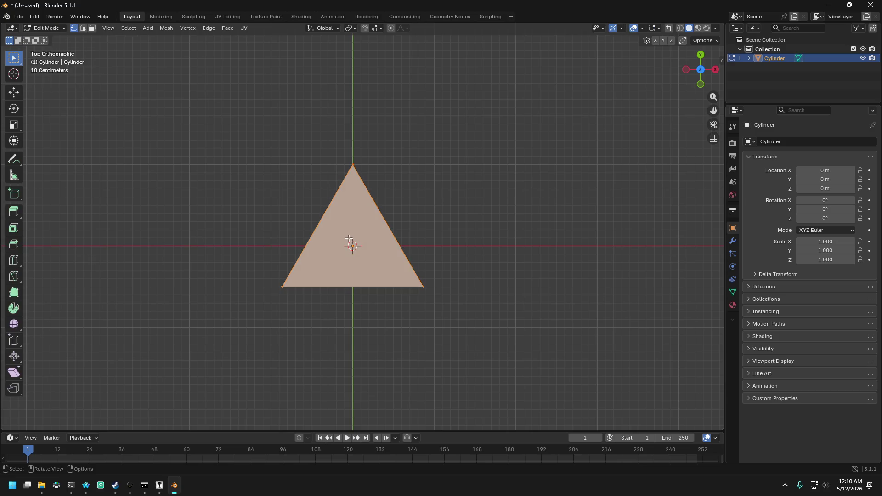
{"action": "scroll", "coordinate": [349, 238], "scroll_direction": "up", "scroll_amount": 3}
{"action": "scroll", "coordinate": [349, 239], "scroll_direction": "down", "scroll_amount": 3}
{"action": "key", "text": "u"}
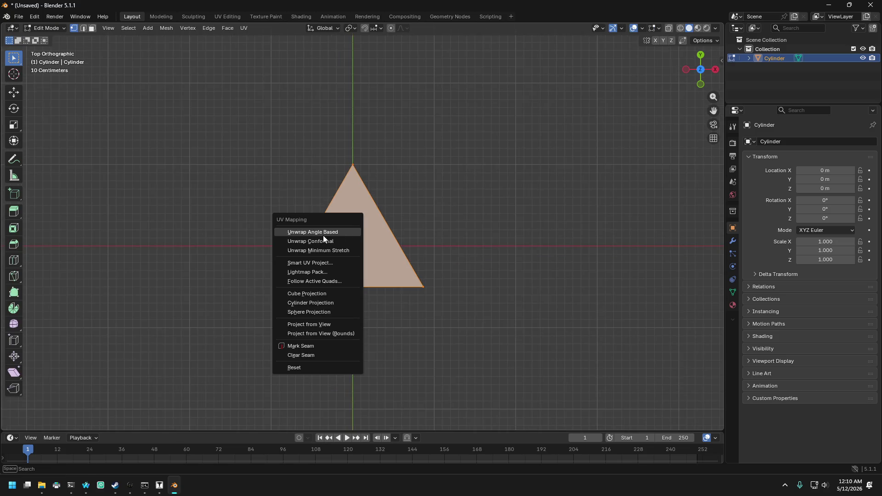
{"action": "left_click", "coordinate": [312, 263]}
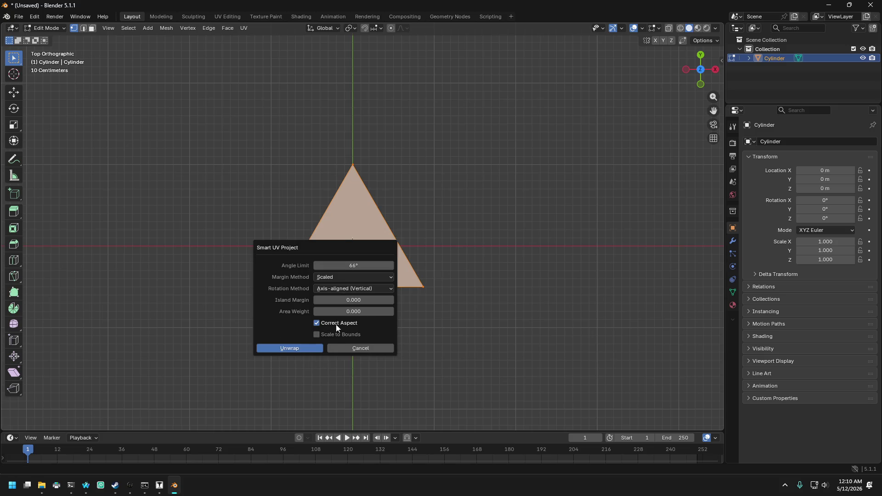
{"action": "left_click", "coordinate": [304, 348]}
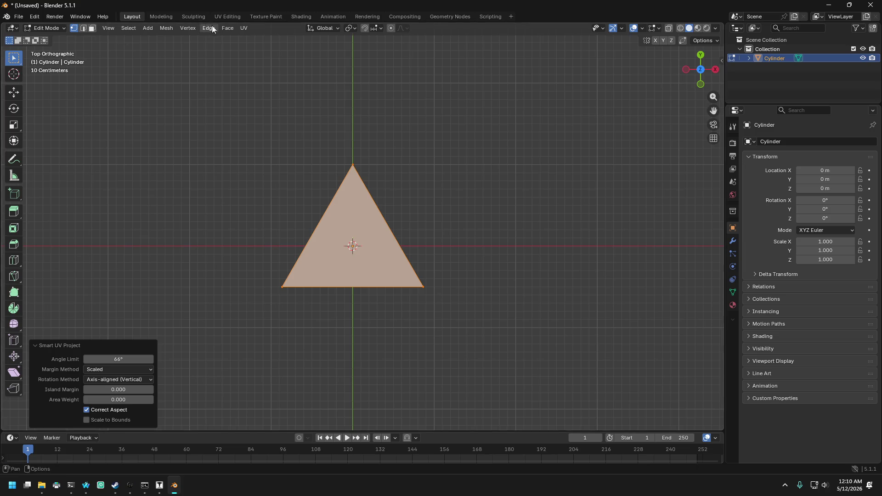
- In the UV Editing workspace, select the UV triangle and rotate it point-up
{"action": "left_click", "coordinate": [230, 16]}
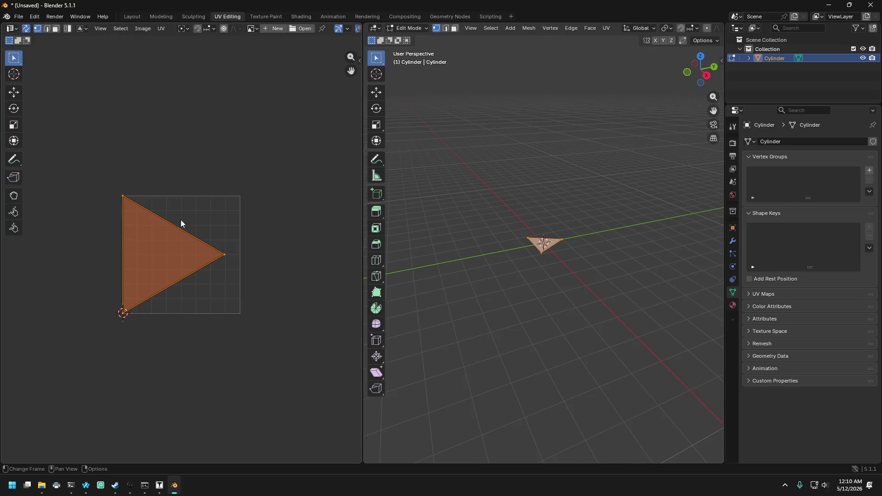
{"action": "scroll", "coordinate": [160, 198], "scroll_direction": "up", "scroll_amount": 3}
{"action": "scroll", "coordinate": [134, 193], "scroll_direction": "down", "scroll_amount": 3}
{"action": "scroll", "coordinate": [123, 226], "scroll_direction": "up", "scroll_amount": 3}
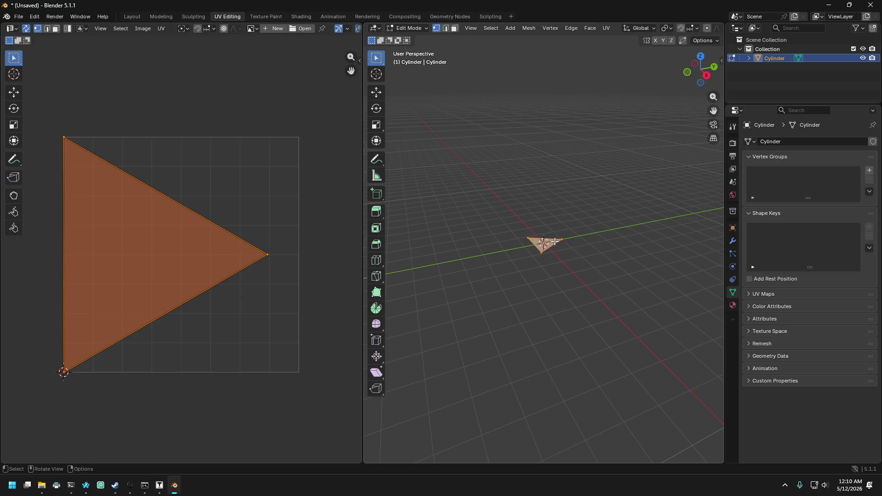
{"action": "left_click", "coordinate": [565, 239]}
{"action": "mouse_move", "coordinate": [505, 218]}
{"action": "left_mouse_down"}
{"action": "mouse_move", "coordinate": [535, 247]}
{"action": "mouse_move", "coordinate": [567, 257]}
{"action": "left_mouse_up"}
{"action": "left_click_drag", "start_coordinate": [36, 115], "coordinate": [294, 403]}
{"action": "key", "text": "r"}
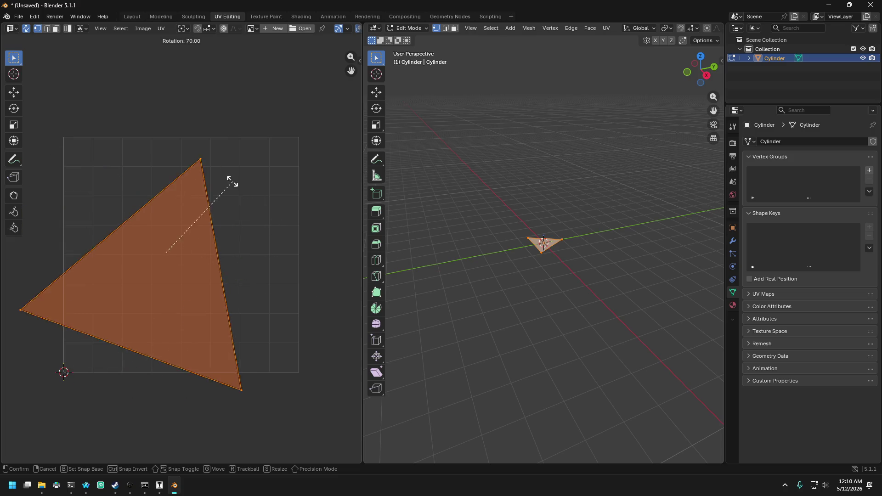
{"action": "left_click", "coordinate": [203, 161]}
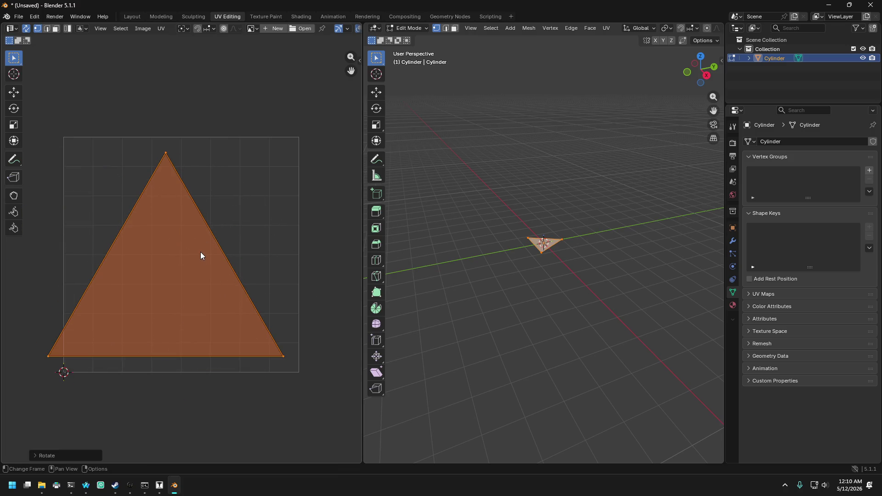
- Reselect the UV triangle and move it into the UV square
{"action": "key", "text": "alt+a"}
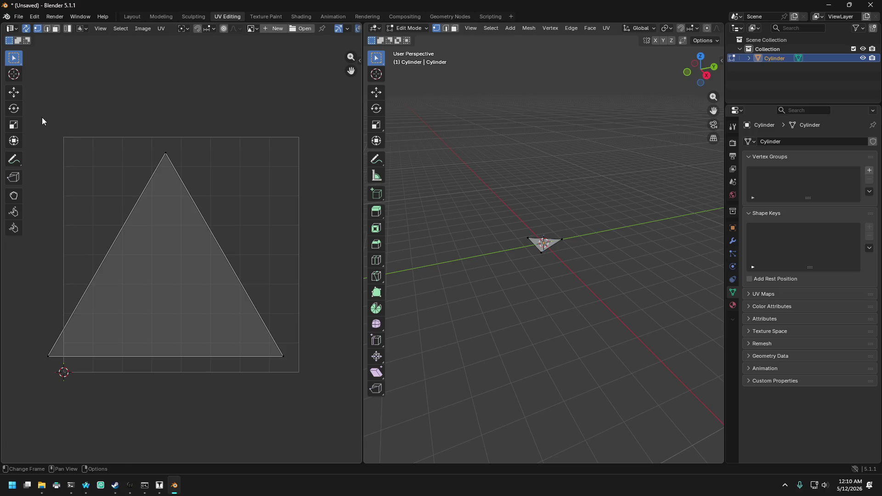
{"action": "mouse_move", "coordinate": [42, 118]}
{"action": "left_mouse_down"}
{"action": "mouse_move", "coordinate": [225, 355]}
{"action": "mouse_move", "coordinate": [304, 396]}
{"action": "left_mouse_up"}
{"action": "key", "text": "g"}
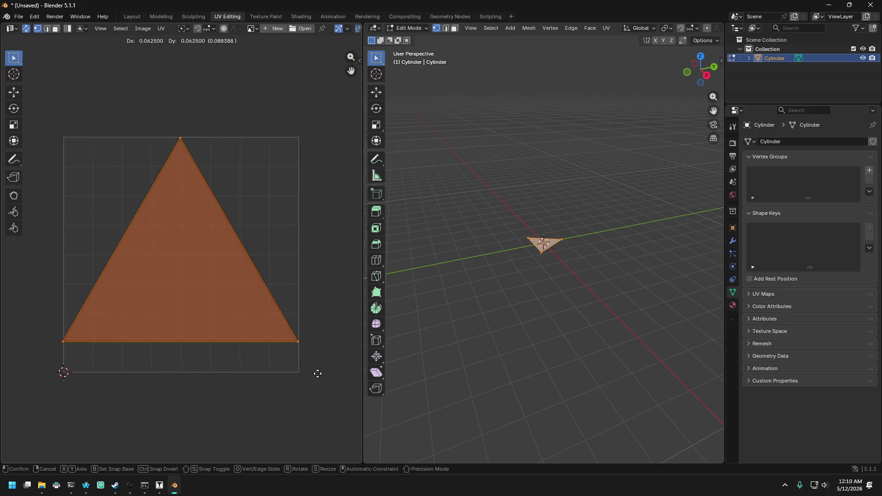
{"action": "left_click", "coordinate": [317, 384]}
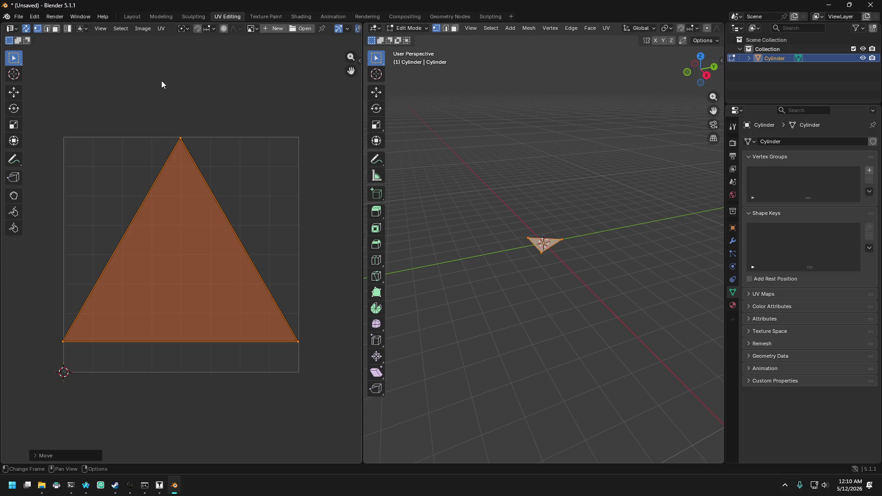
{"action": "left_click", "coordinate": [148, 30]}
- Shrink the UV triangle slightly and reposition it within the image square
{"action": "mouse_move", "coordinate": [161, 30]}
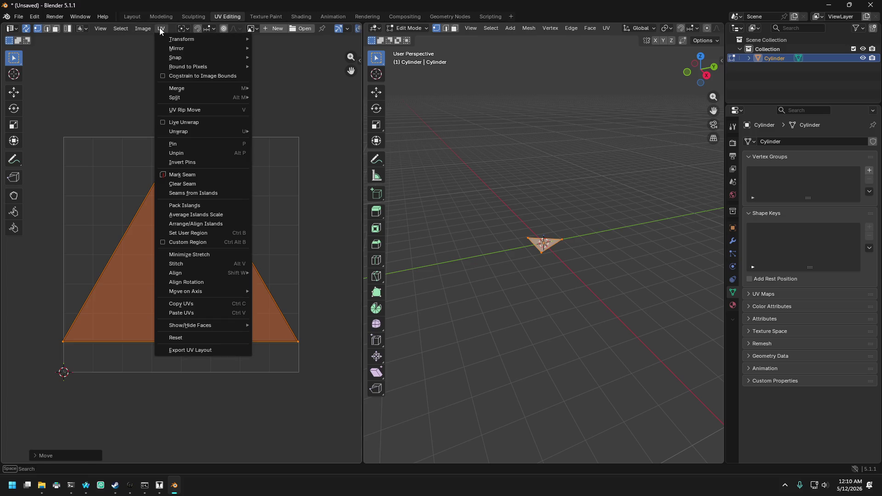
{"action": "mouse_move", "coordinate": [184, 131]}
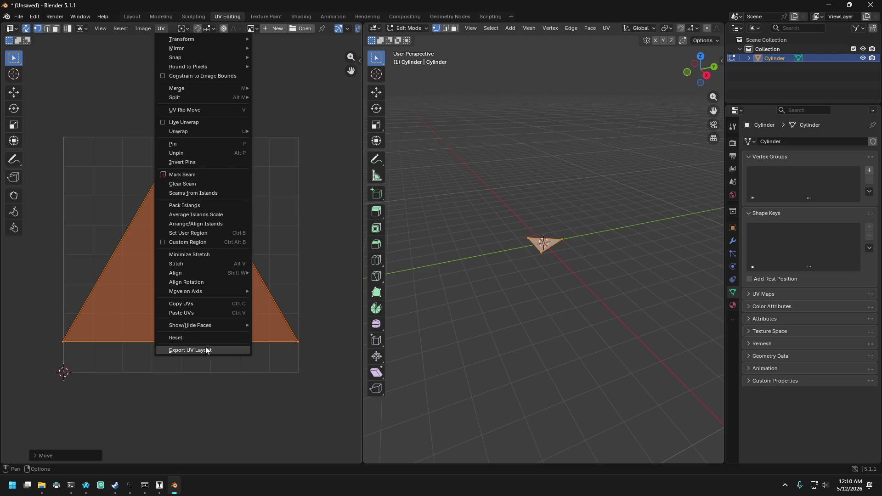
{"action": "mouse_move", "coordinate": [191, 40]}
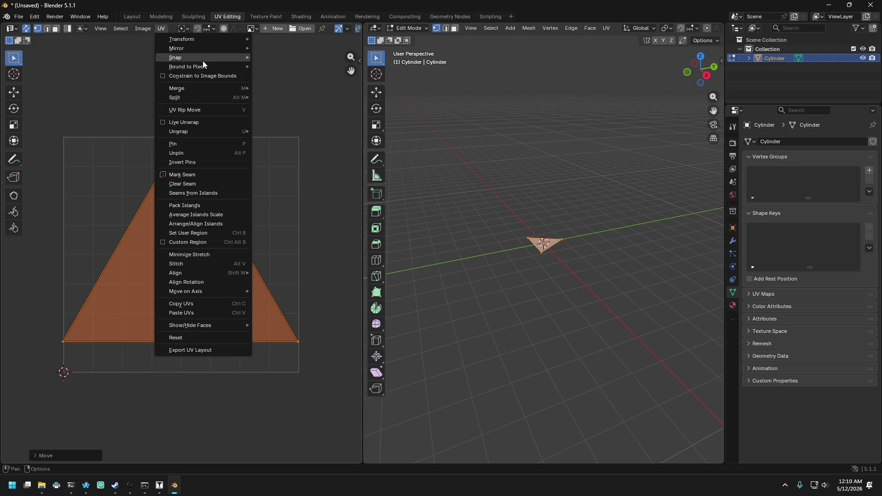
{"action": "mouse_move", "coordinate": [208, 68]}
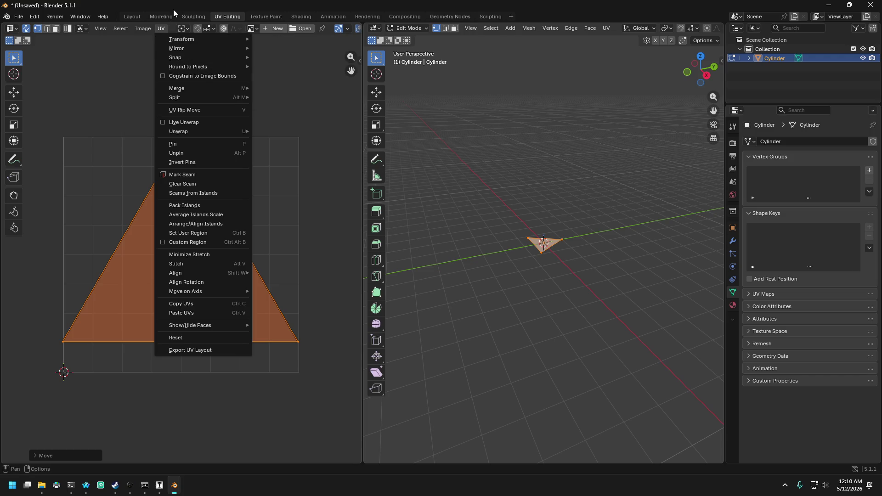
{"action": "key", "text": "s"}
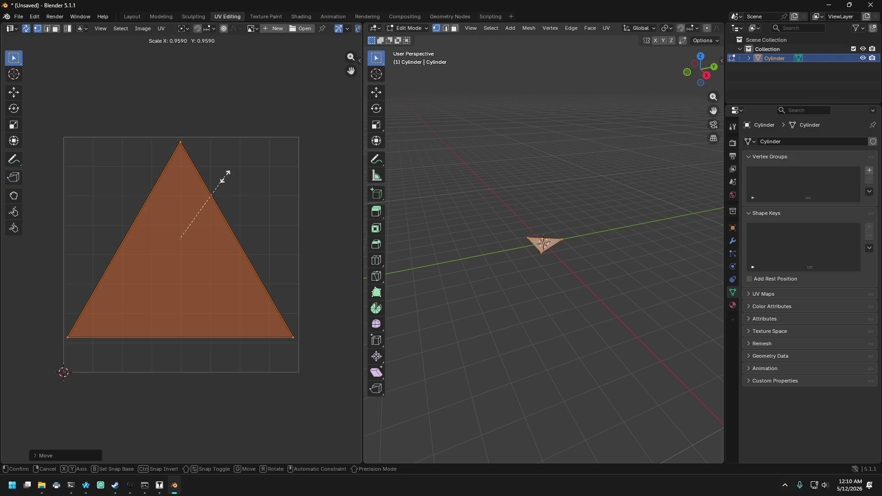
{"action": "left_click", "coordinate": [256, 150]}
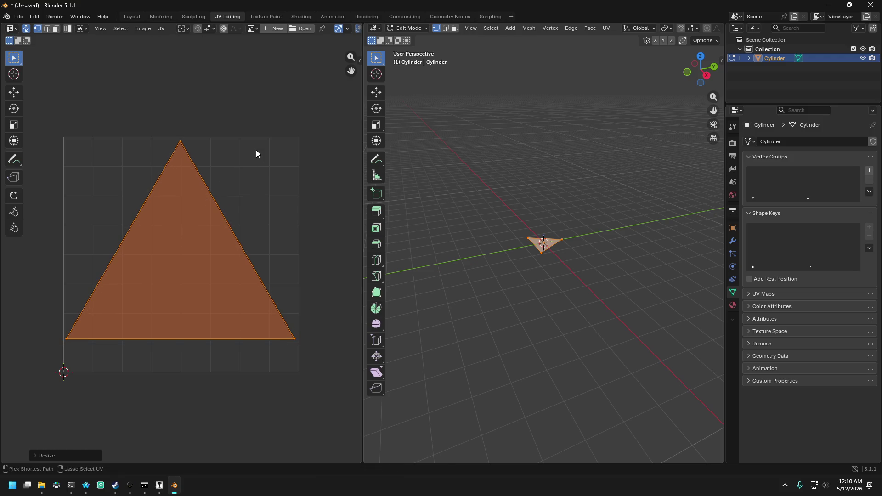
{"action": "key", "text": "g"}
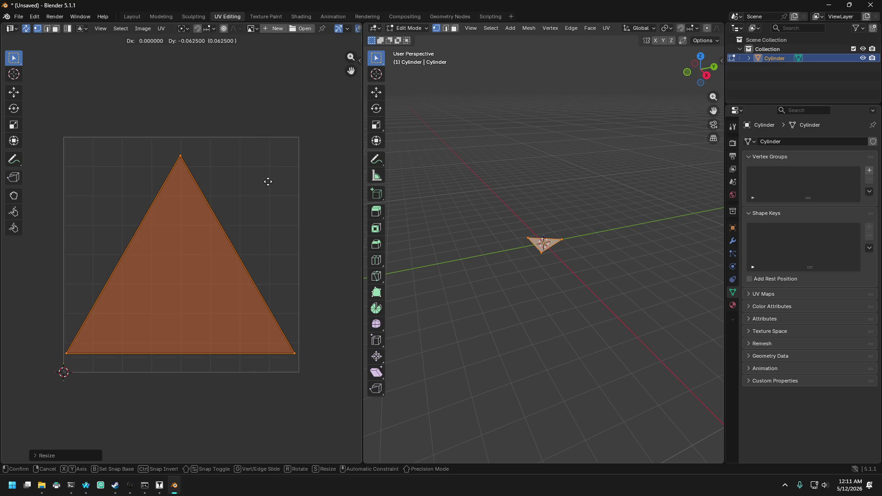
{"action": "left_click", "coordinate": [271, 181]}
- Dismiss the snap pie and enable UV > Constrain to Image Bounds
{"action": "key", "text": "shift+s"}
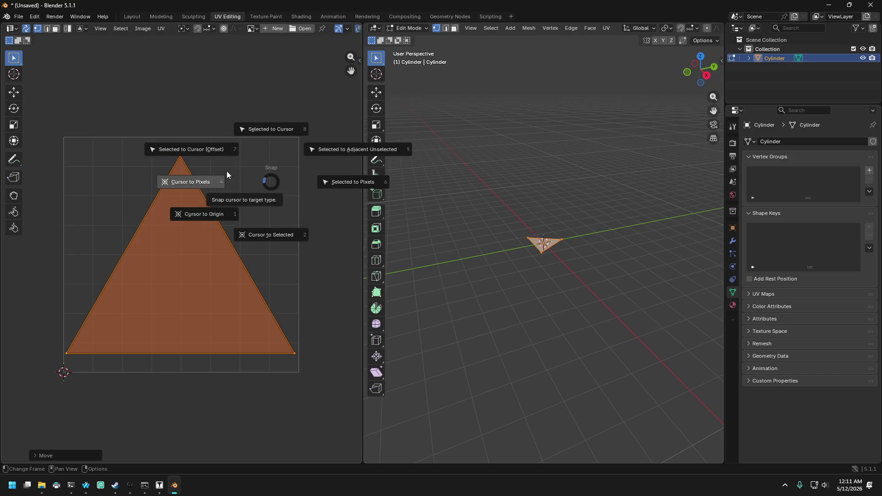
{"action": "key", "text": "Escape"}
{"action": "left_click", "coordinate": [143, 29]}
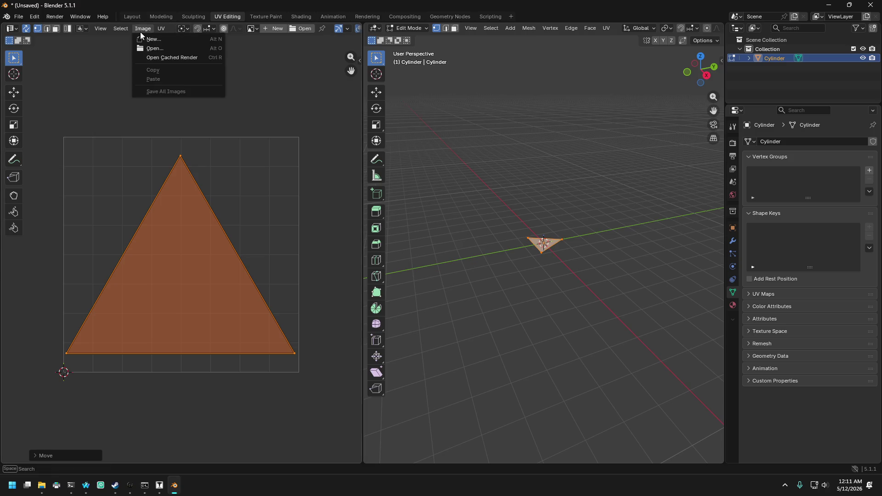
{"action": "mouse_move", "coordinate": [159, 31]}
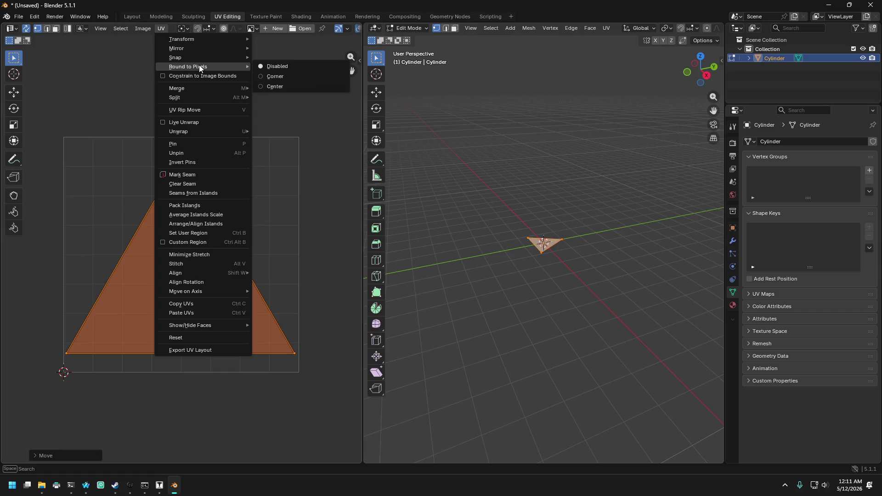
{"action": "left_click", "coordinate": [209, 77]}
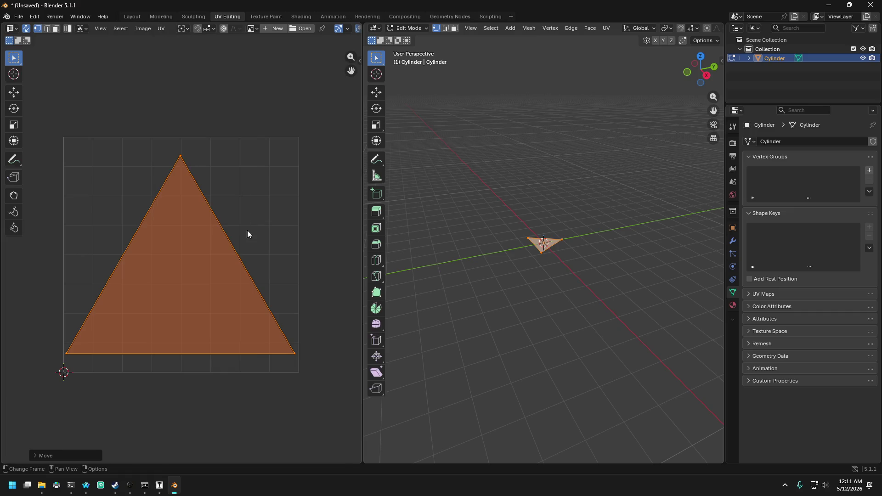
- Adjust the UV triangle's size and height with repeated scale and move passes
{"action": "key", "text": "s"}
{"action": "left_click", "coordinate": [3, 239]}
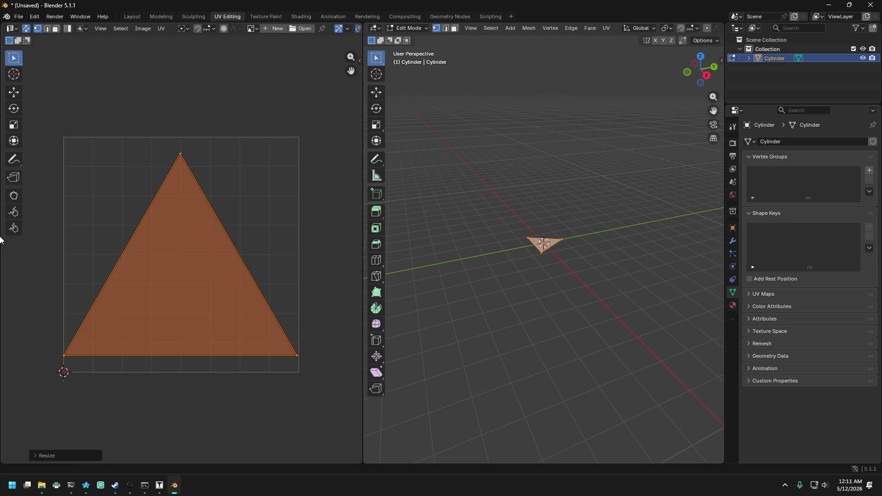
{"action": "key", "text": "g"}
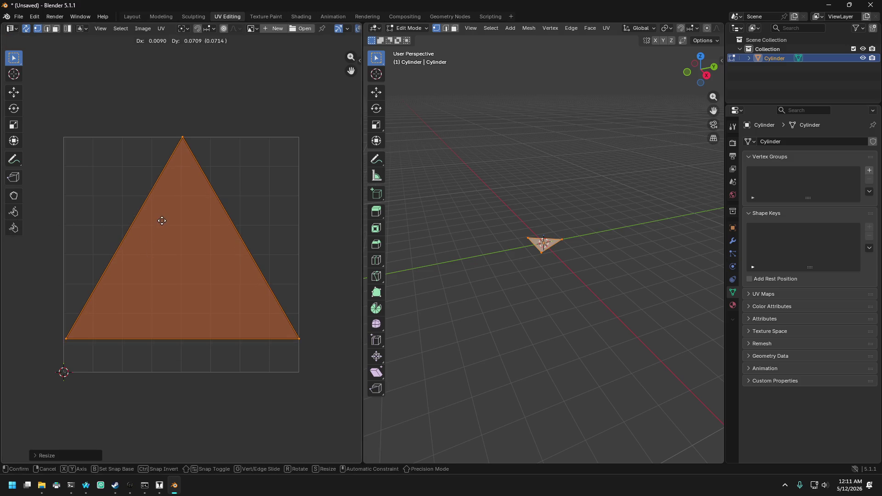
{"action": "left_click", "coordinate": [171, 212]}
{"action": "key", "text": "s"}
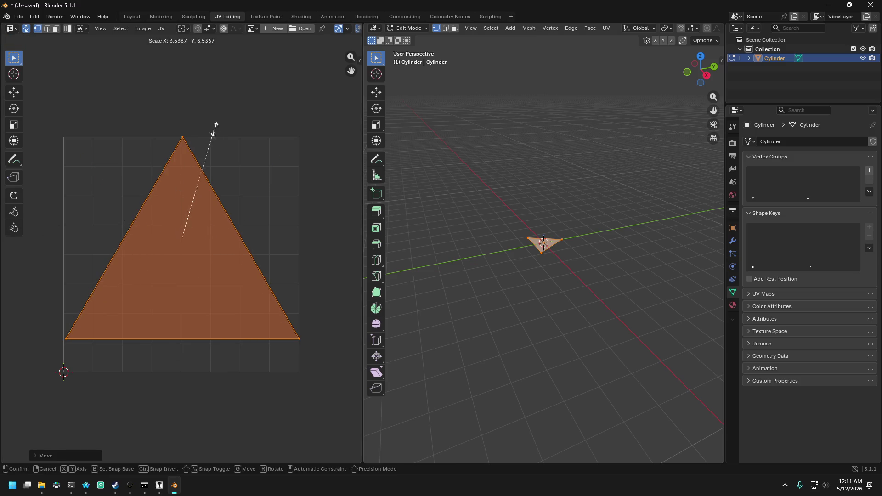
{"action": "left_click", "coordinate": [216, 131]}
{"action": "key", "text": "g"}
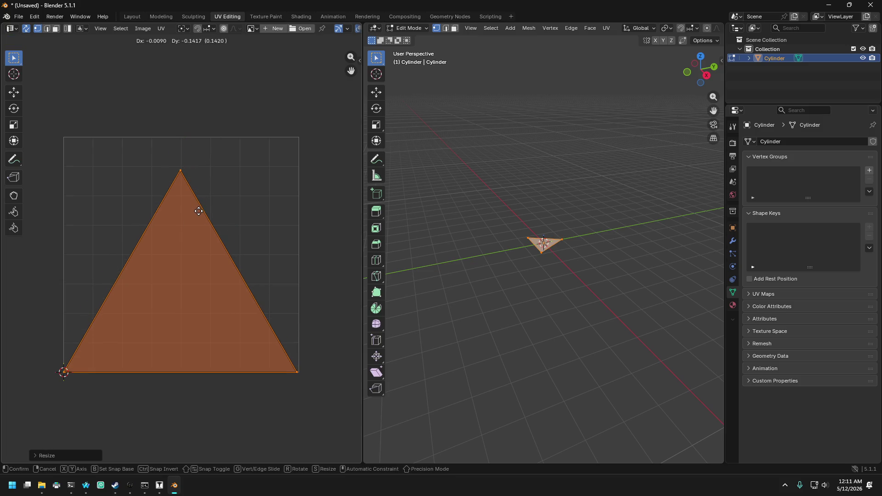
{"action": "left_click", "coordinate": [177, 234]}
{"action": "key", "text": "s"}
{"action": "left_click", "coordinate": [244, 193]}
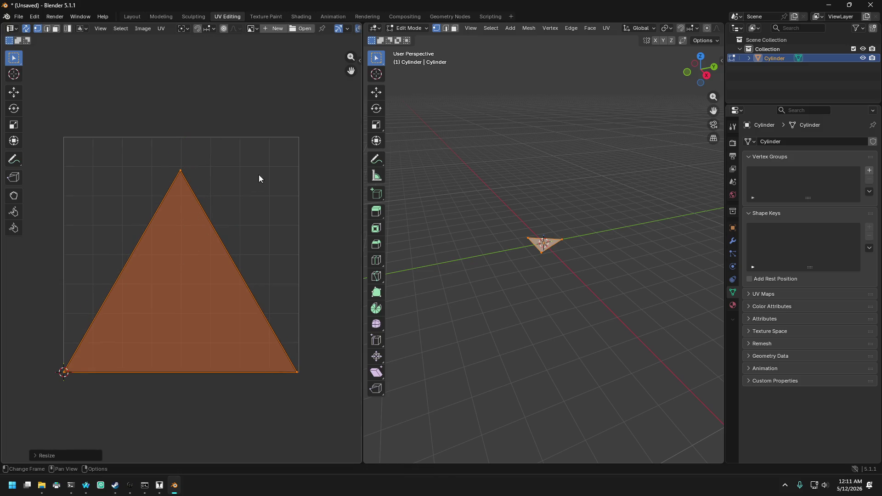
- Set the pivot to 2D Cursor, enlarge the triangle, and shift it vertically along Y
{"action": "left_click", "coordinate": [185, 29]}
{"action": "left_click", "coordinate": [196, 73]}
{"action": "key", "text": "s"}
{"action": "left_click", "coordinate": [285, 76]}
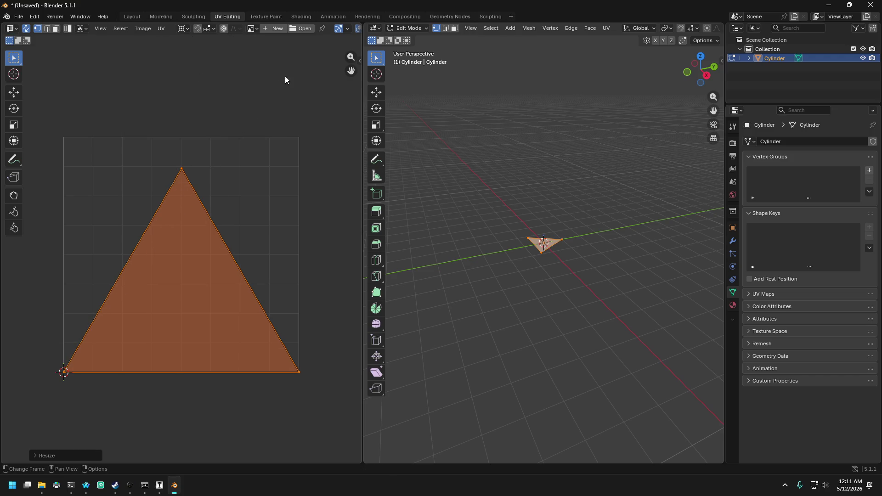
{"action": "key", "text": "g"}
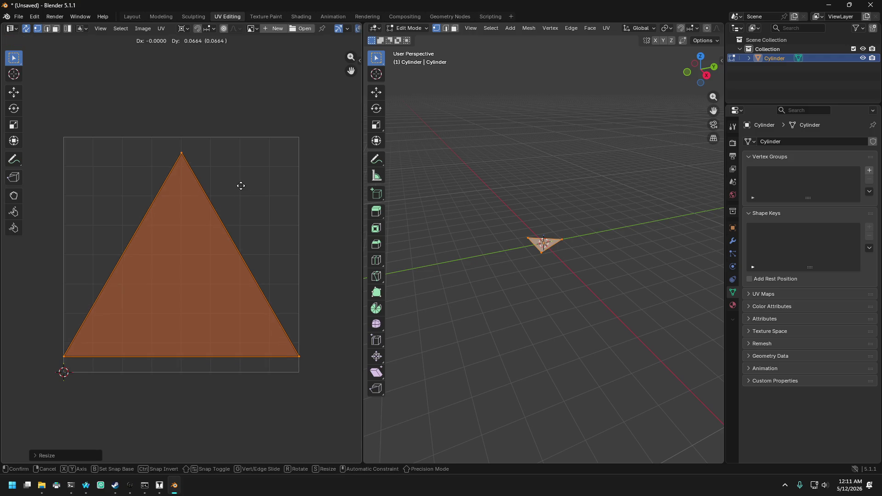
{"action": "key", "text": "y"}
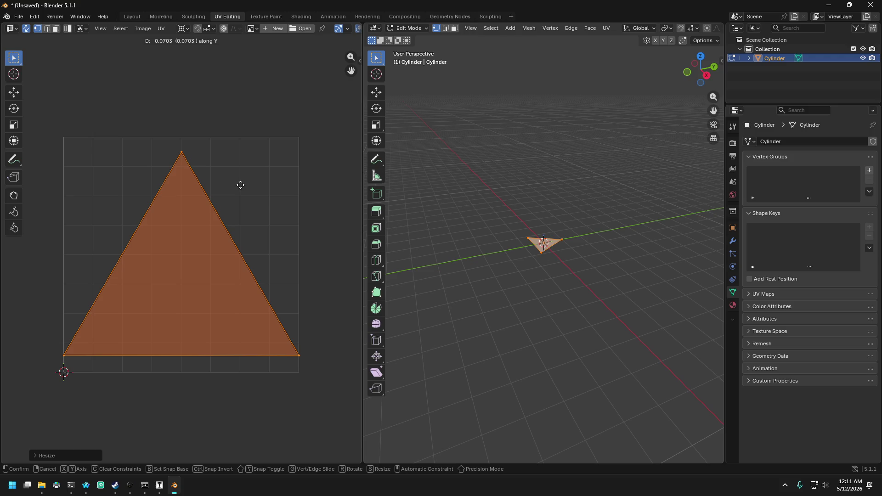
{"action": "left_click", "coordinate": [240, 184]}
- Deselect the UVs and leave UV Editing via Layout for the Geometry Nodes workspace
{"action": "scroll", "coordinate": [203, 155], "scroll_direction": "down", "scroll_amount": 3}
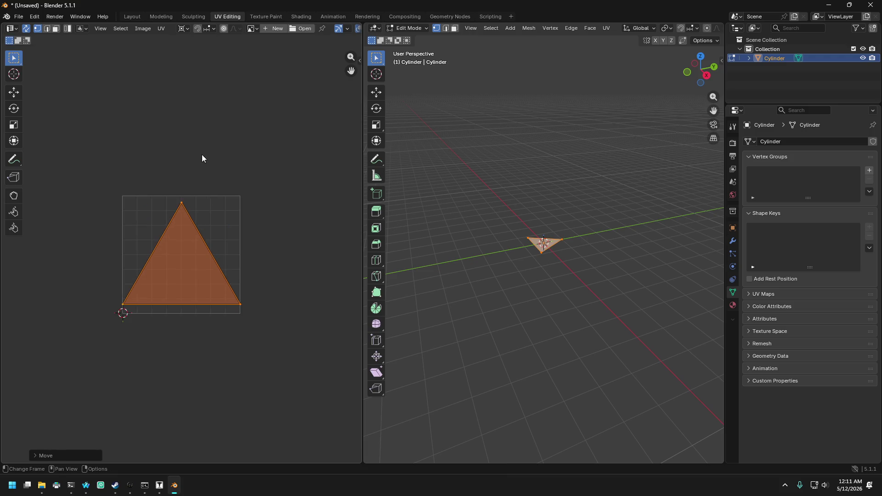
{"action": "scroll", "coordinate": [214, 190], "scroll_direction": "up", "scroll_amount": 3}
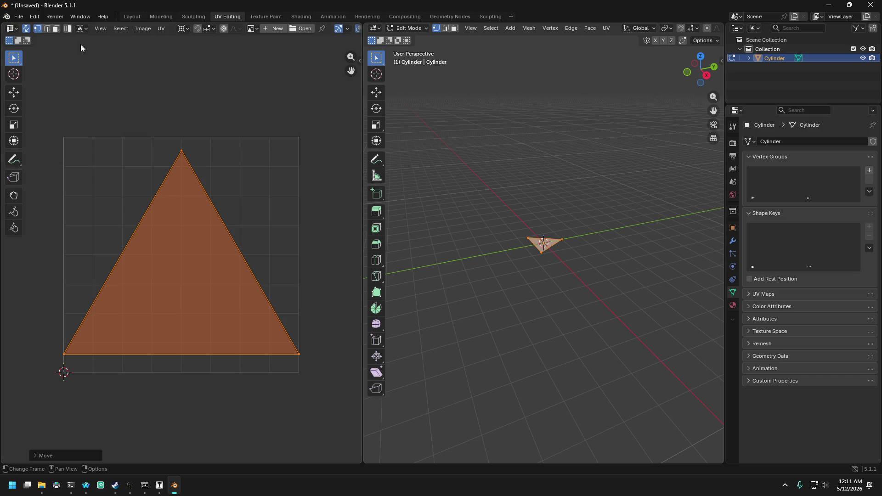
{"action": "left_click", "coordinate": [296, 92]}
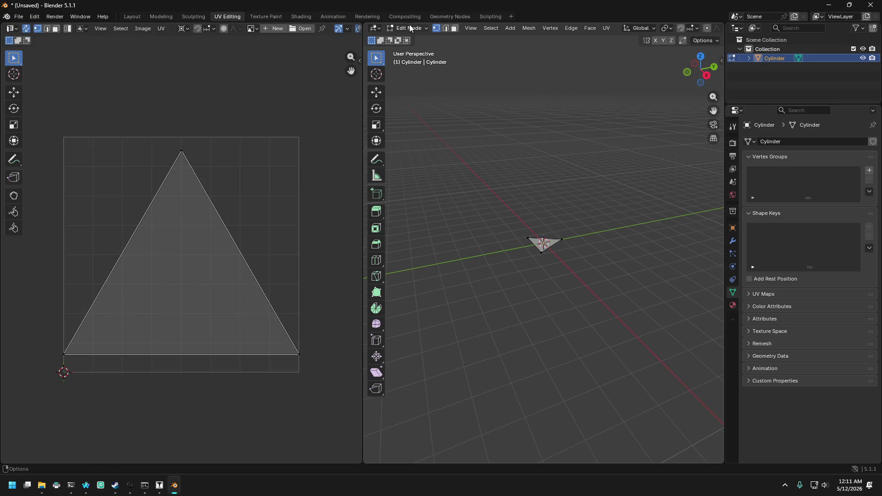
{"action": "left_click", "coordinate": [129, 17]}
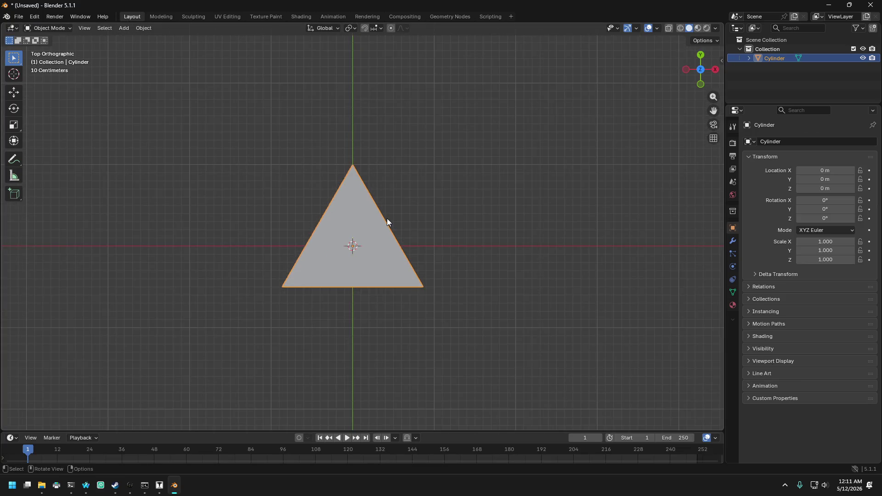
{"action": "left_click", "coordinate": [440, 18]}
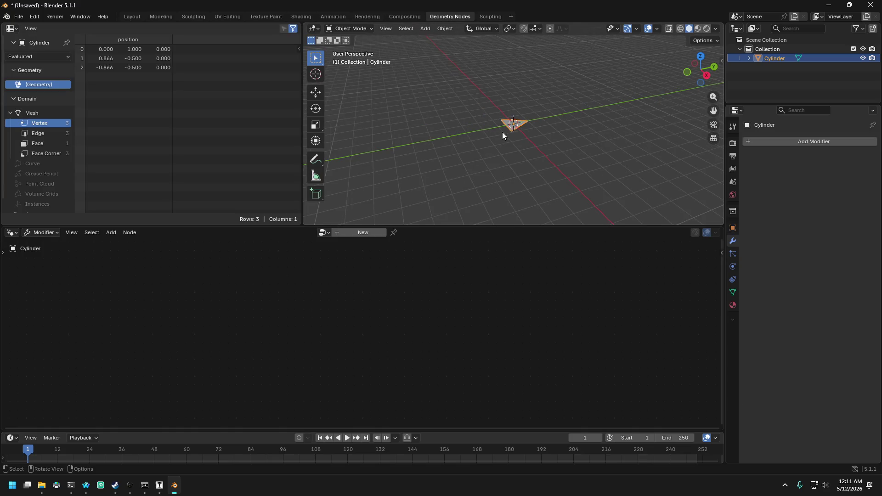
- Browse the node editor's Add menu (Instances, Mesh, Geometry, Utilities) without adding a node
{"action": "right_click", "coordinate": [84, 277]}
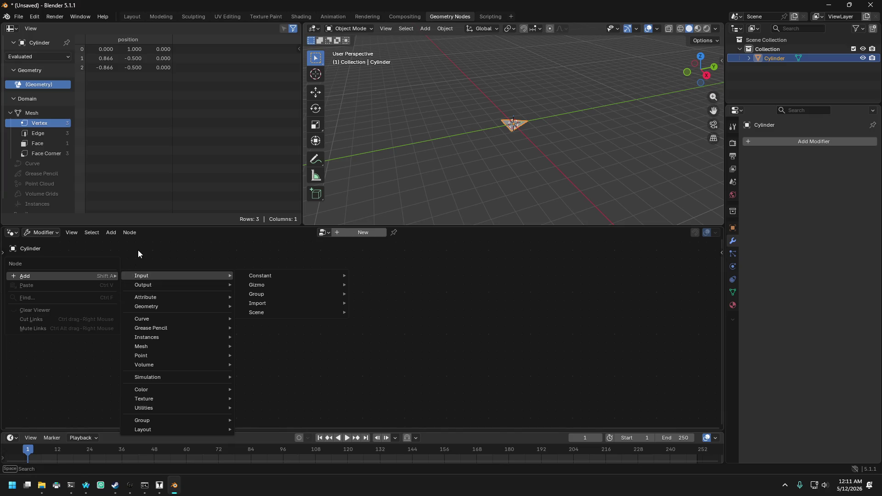
{"action": "right_click", "coordinate": [169, 317]}
{"action": "mouse_move", "coordinate": [184, 318]}
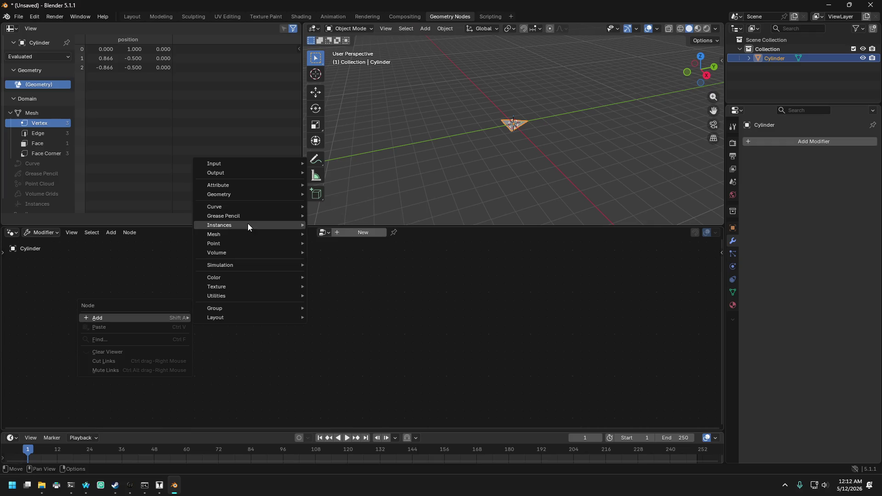
{"action": "mouse_move", "coordinate": [247, 225]}
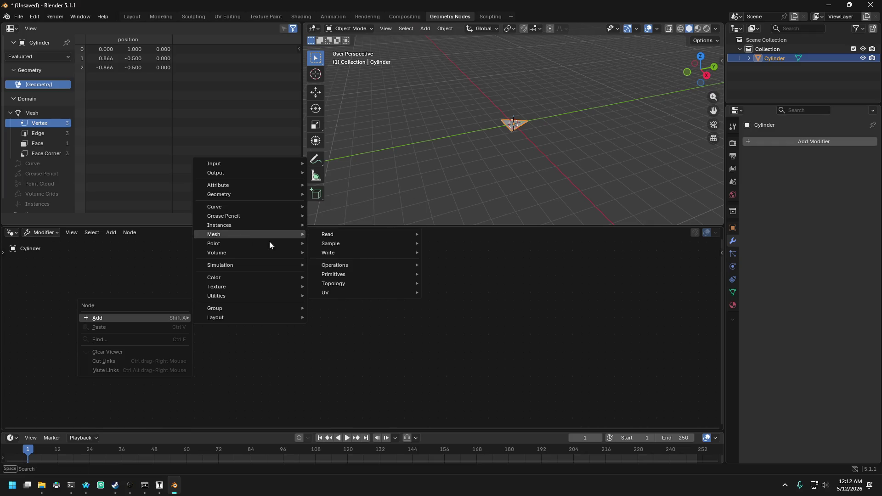
{"action": "mouse_move", "coordinate": [355, 269]}
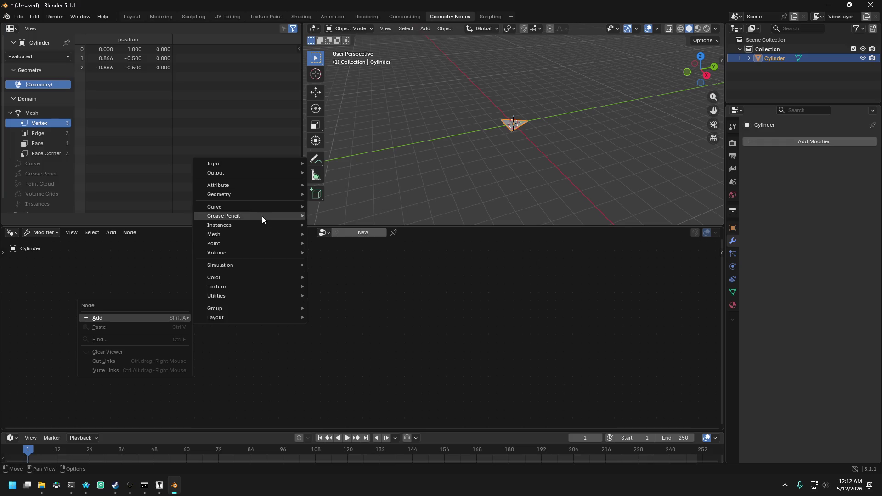
{"action": "mouse_move", "coordinate": [234, 192]}
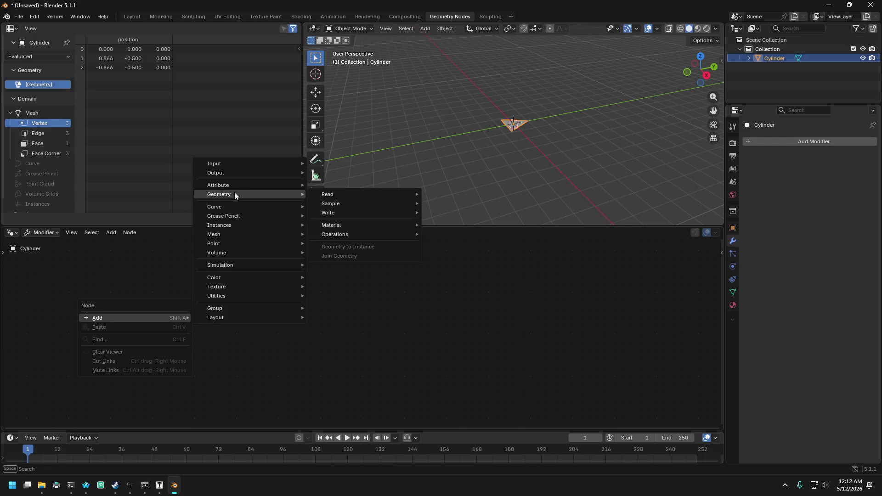
{"action": "mouse_move", "coordinate": [353, 212]}
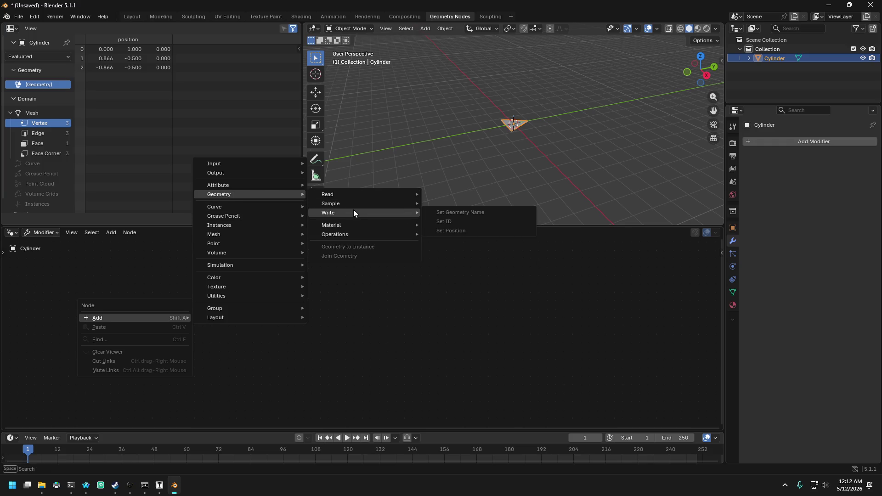
{"action": "mouse_move", "coordinate": [350, 239]}
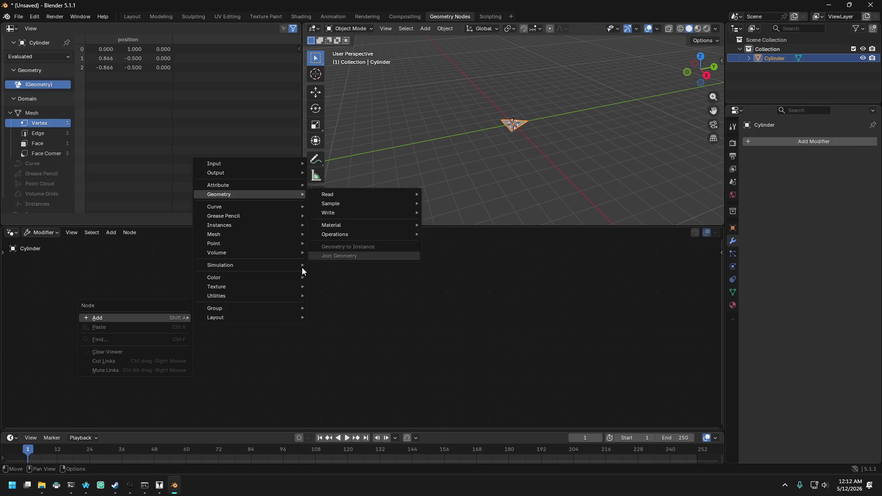
{"action": "mouse_move", "coordinate": [267, 242]}
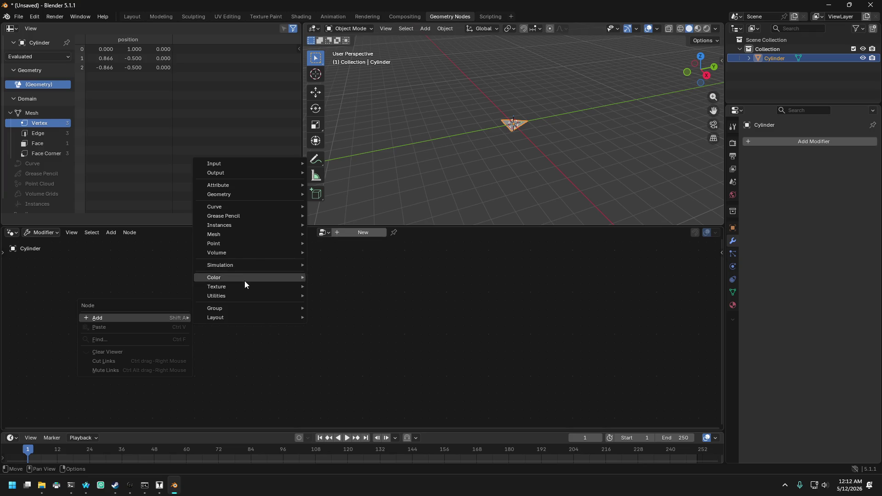
{"action": "mouse_move", "coordinate": [244, 294]}
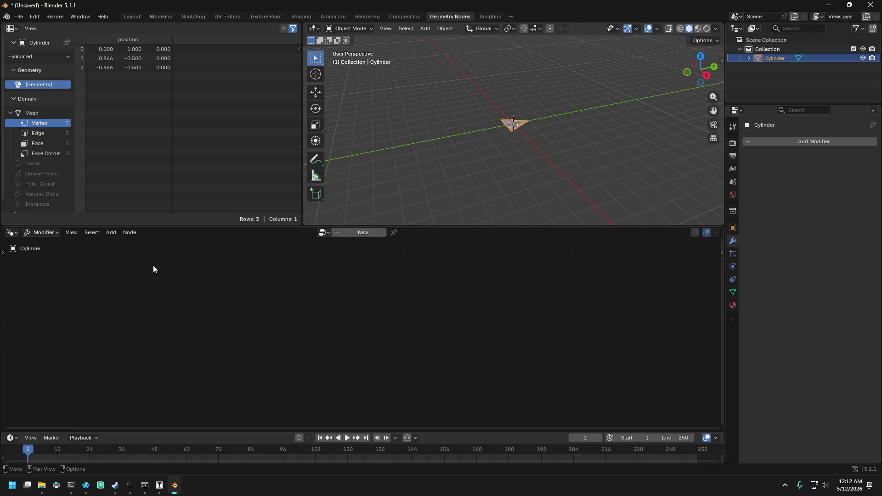
{"action": "left_click", "coordinate": [86, 492]}
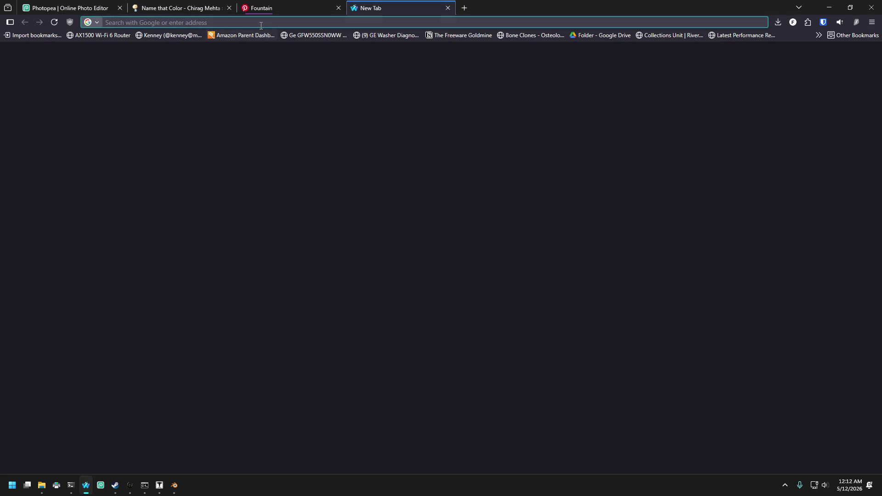
- Search Google for 'blender generate triangles randomly', then refine it to 'blender generate new triangles randomly'
{"action": "type", "text": "blender g"}
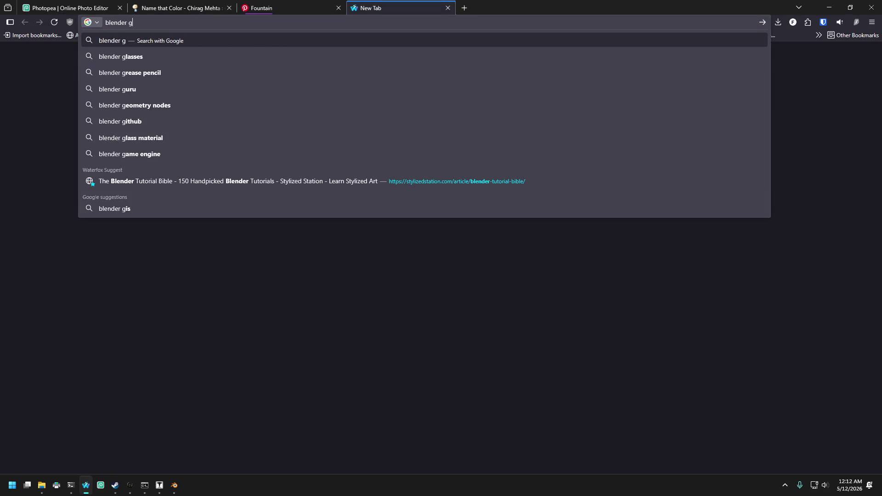
{"action": "type", "text": "enerate tri"}
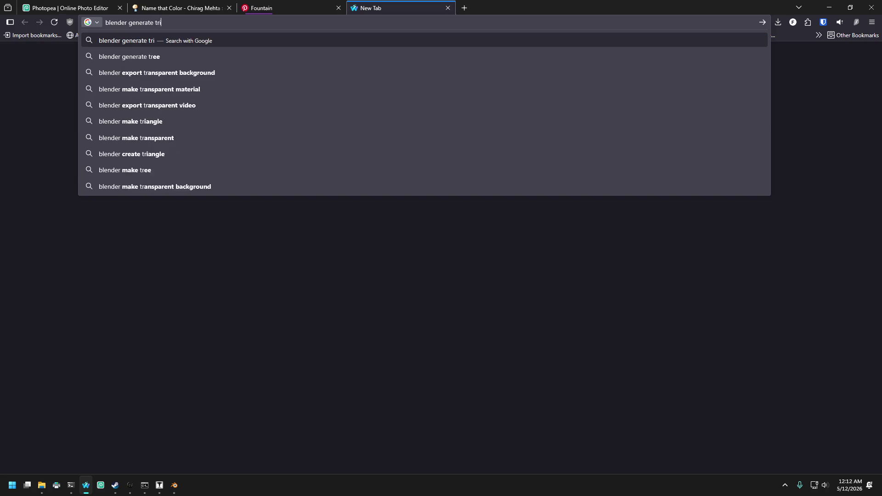
{"action": "type", "text": "angles "}
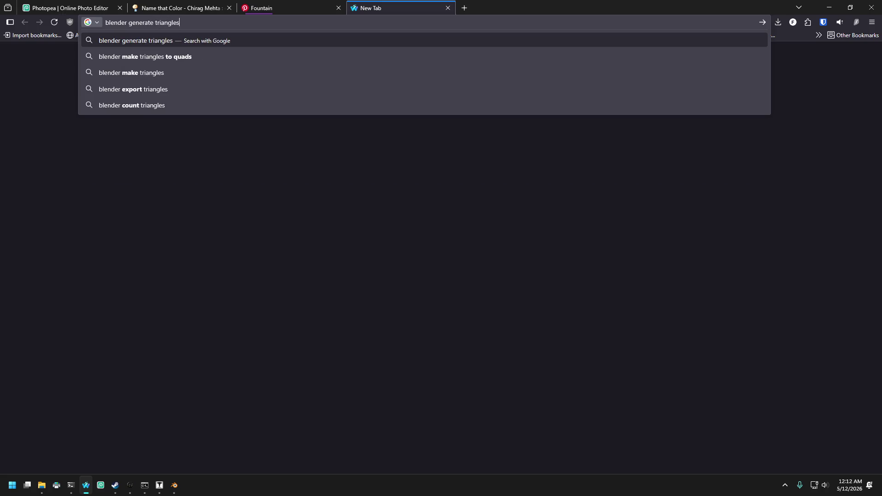
{"action": "type", "text": "randomly"}
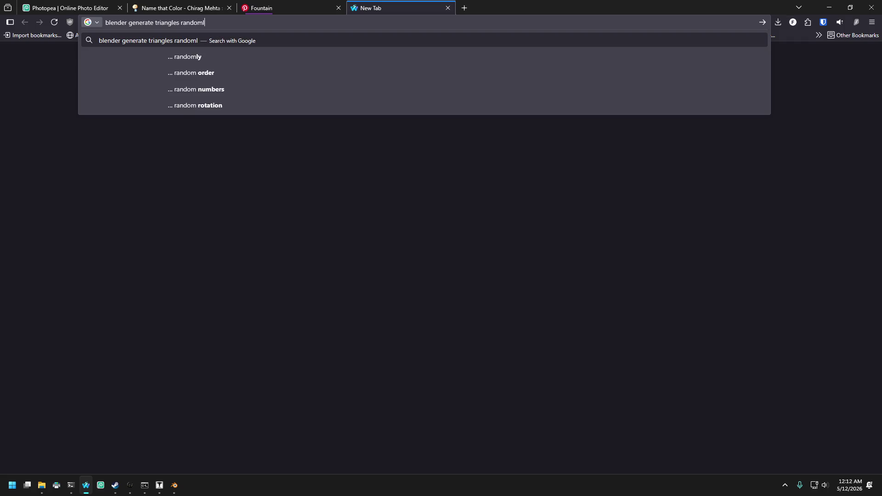
{"action": "key", "text": "Return"}
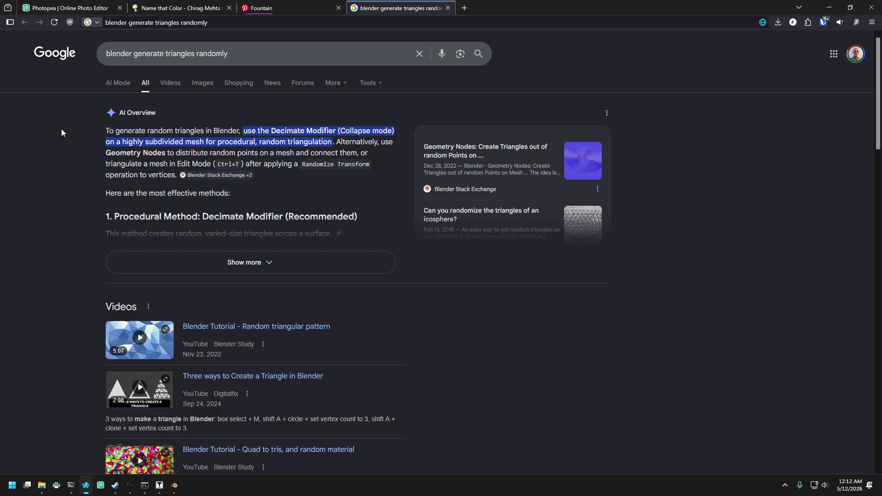
{"action": "left_click", "coordinate": [216, 53]}
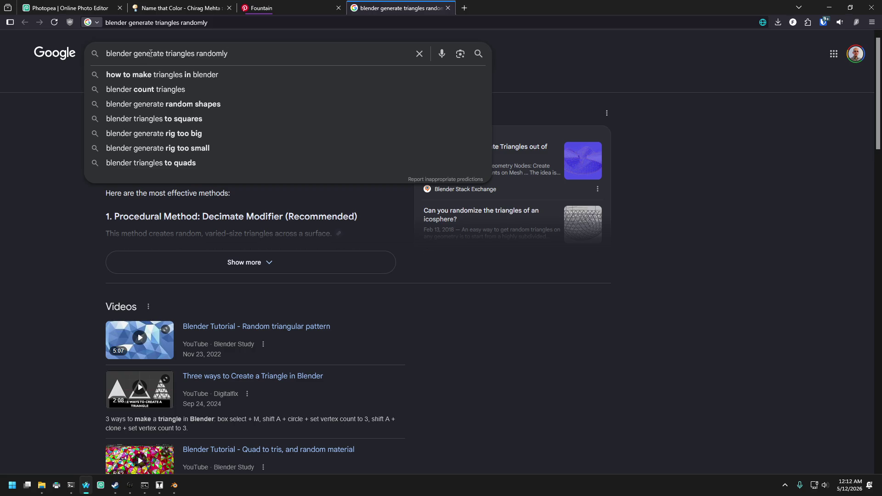
{"action": "type", "text": "new"}
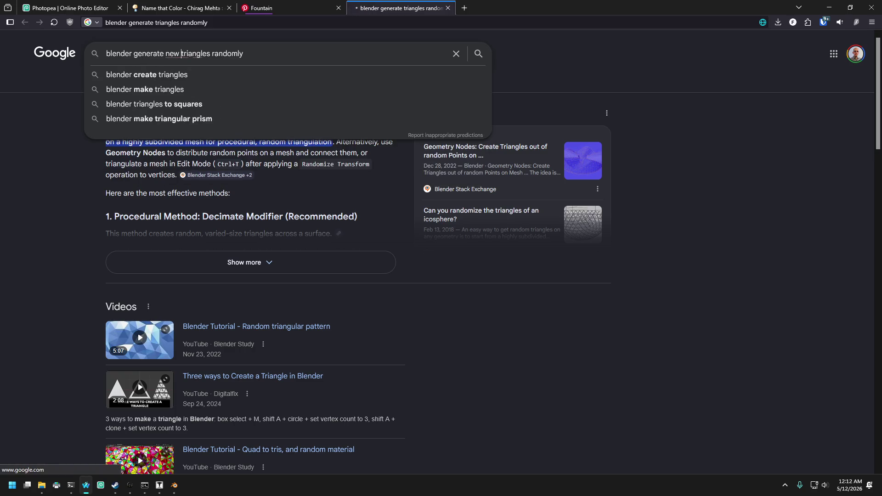
{"action": "key", "text": "Return"}
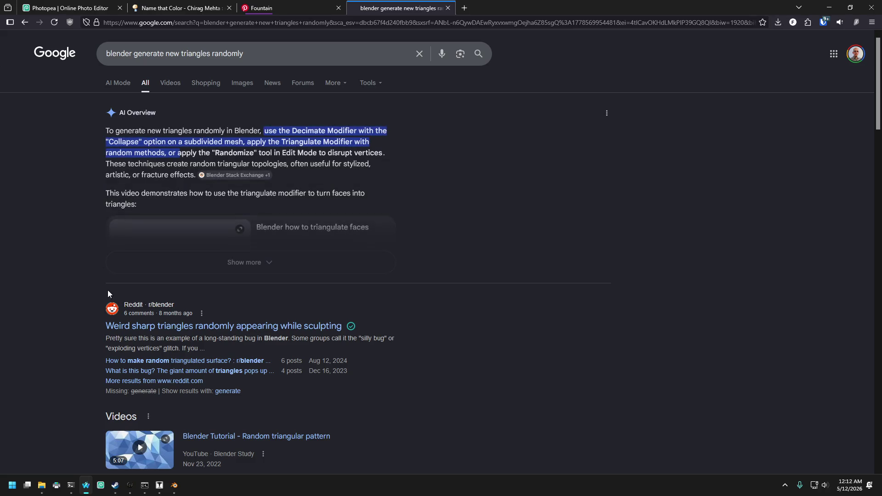
- Expand the full AI Overview, skim it, and select the query text for replacement
{"action": "left_click", "coordinate": [242, 262]}
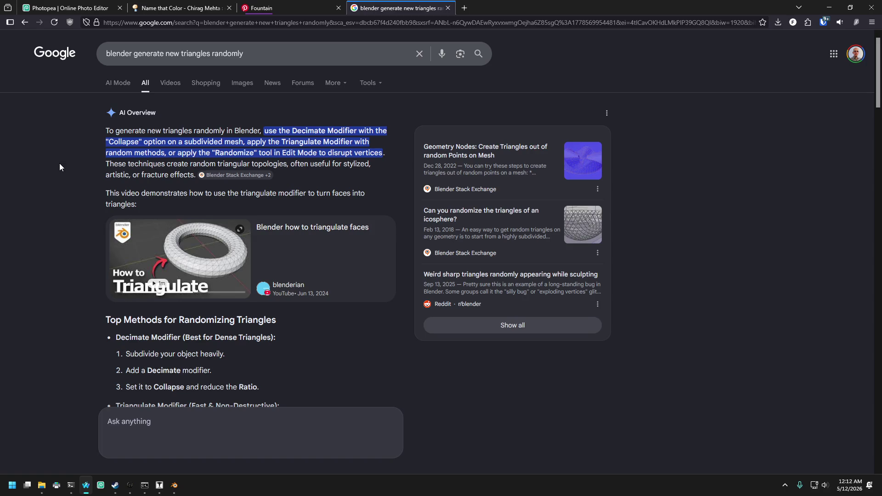
{"action": "scroll", "coordinate": [136, 254], "scroll_direction": "down", "scroll_amount": 5}
{"action": "scroll", "coordinate": [137, 162], "scroll_direction": "up", "scroll_amount": 5}
{"action": "mouse_move", "coordinate": [248, 63]}
{"action": "left_mouse_down"}
{"action": "mouse_move", "coordinate": [250, 53]}
{"action": "mouse_move", "coordinate": [87, 58]}
{"action": "left_mouse_up"}
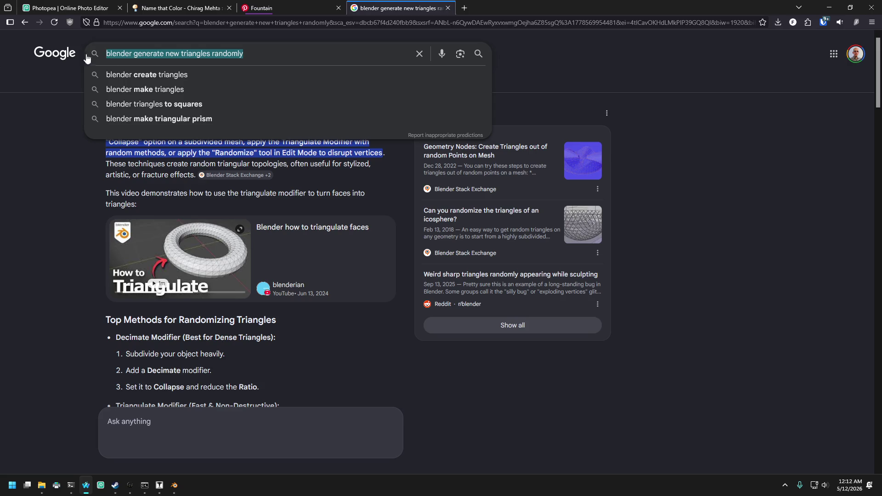
- Type the new query 'blender how would i generate an endless mesh … and have the', fixing typos
{"action": "type", "text": "blender"}
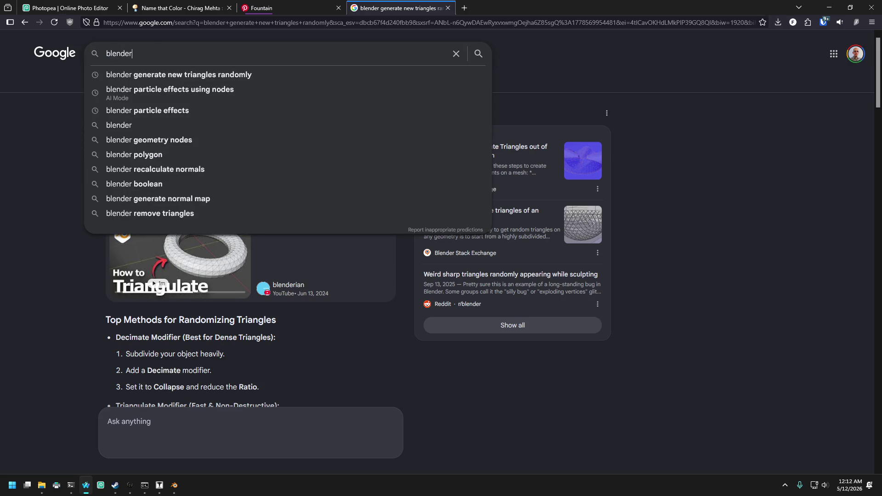
{"action": "type", "text": " how would i"}
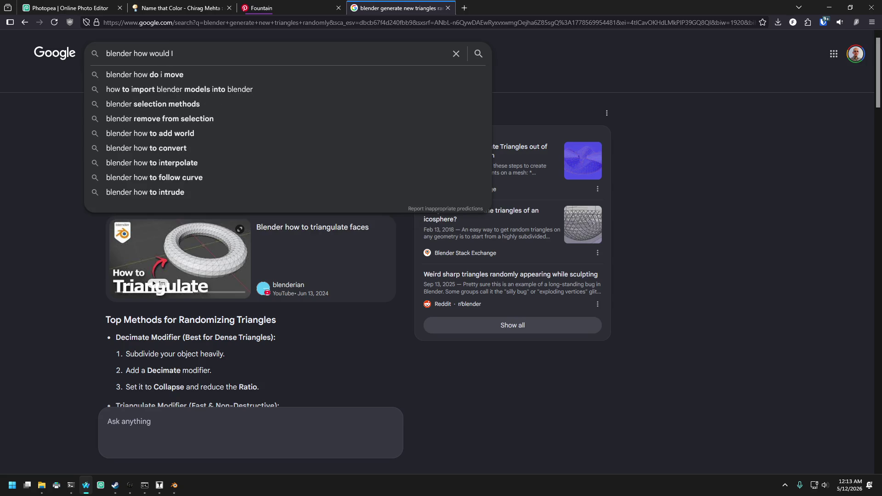
{"action": "type", "text": " enera"}
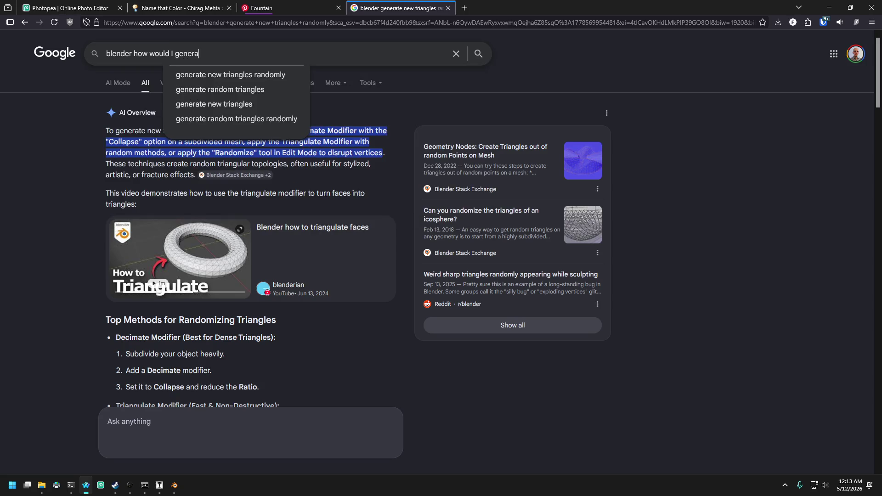
{"action": "type", "text": "te an en"}
{"action": "type", "text": "d"}
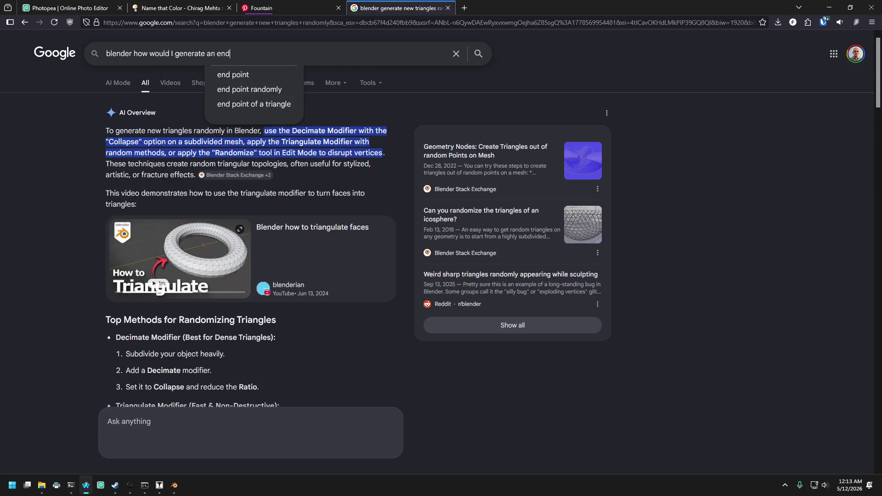
{"action": "type", "text": "less "}
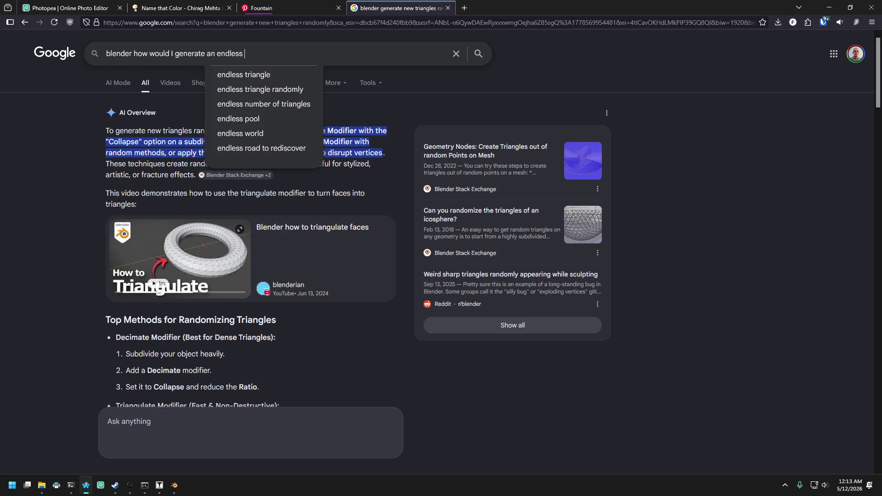
{"action": "type", "text": "mesh"}
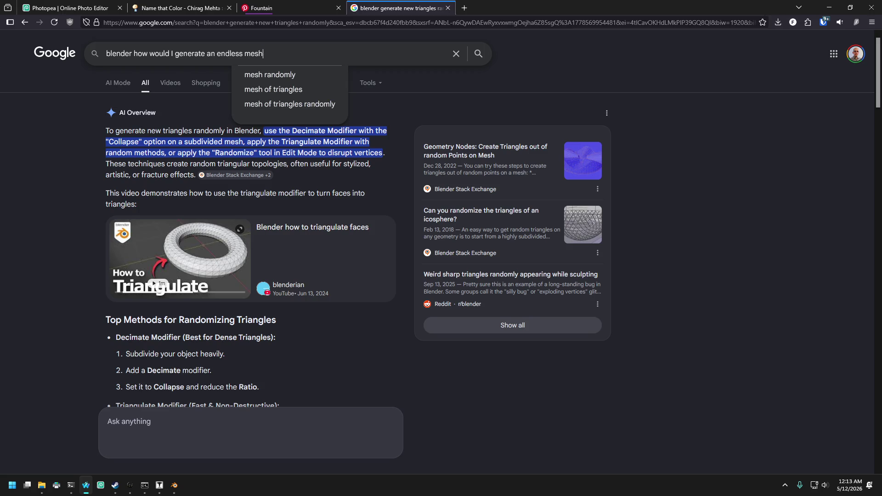
{"action": "type", "text": " of"}
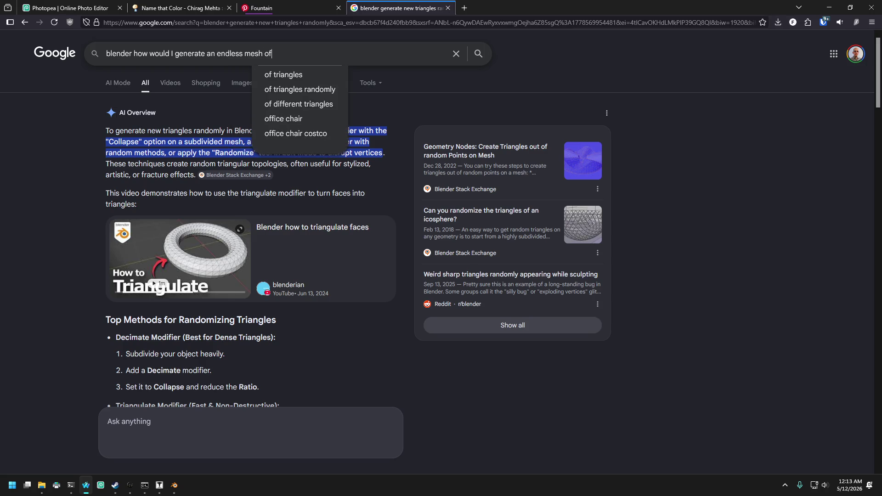
{"action": "key", "text": "BackSpace"}
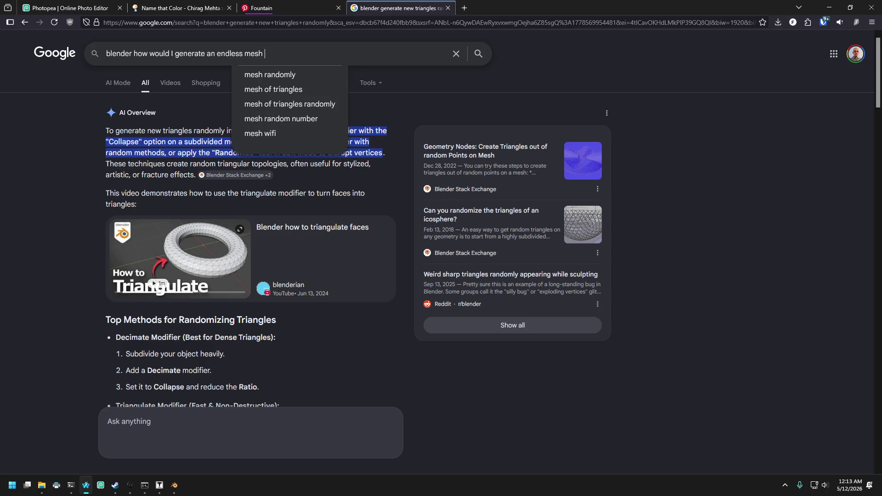
{"action": "type", "text": "t"}
{"action": "type", "text": "hat"}
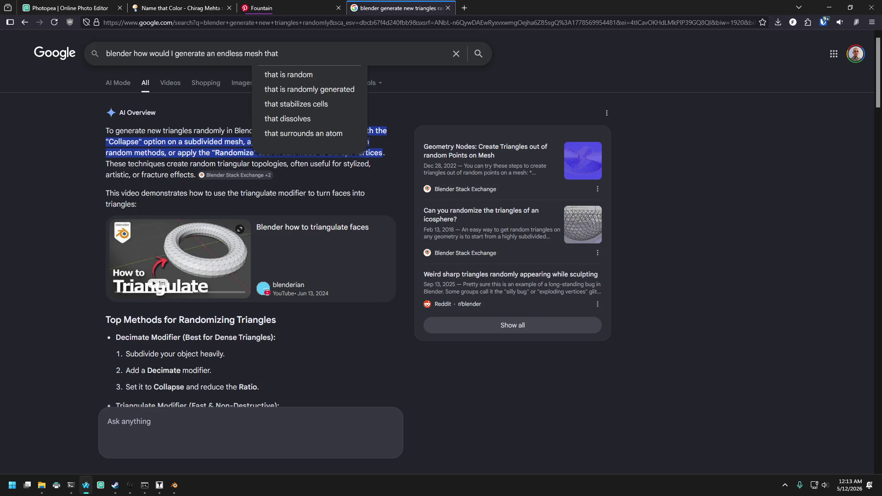
{"action": "key", "text": "BackSpace"}
{"action": "key", "text": "BackSpace"}
{"action": "key", "text": "BackSpace"}
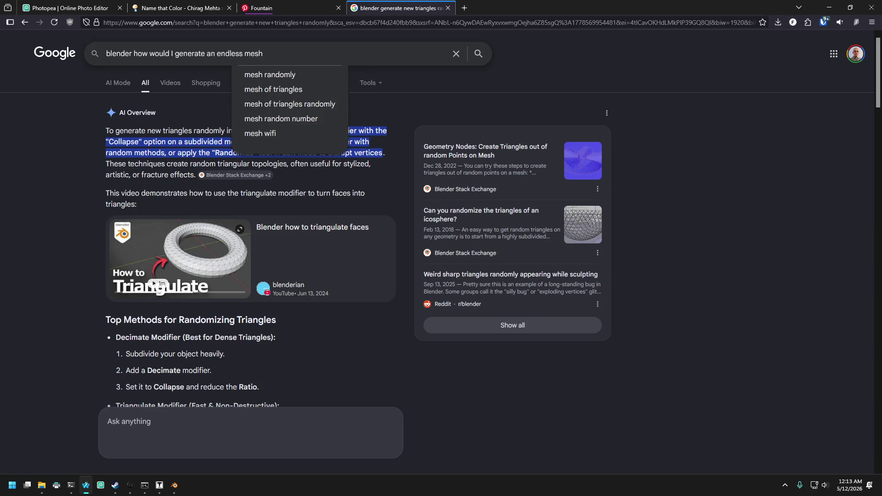
{"action": "type", "text": "l"}
{"action": "key", "text": "BackSpace"}
{"action": "type", "text": "and"}
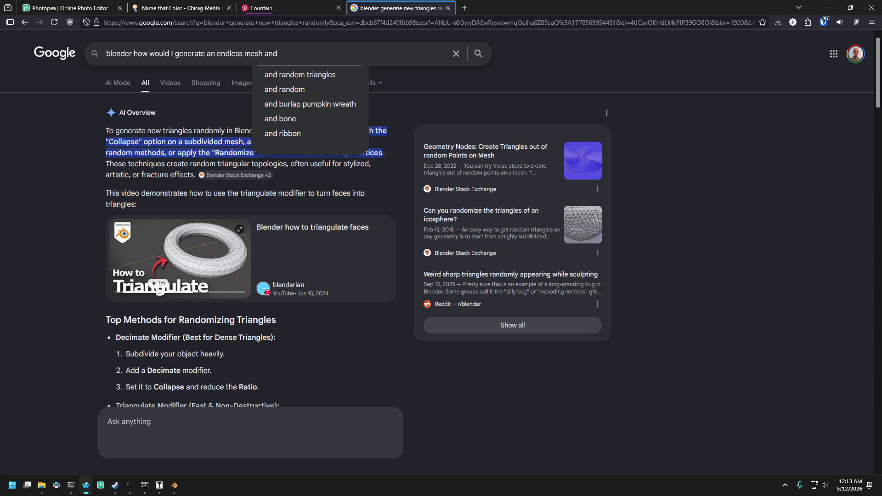
{"action": "type", "text": " have the"}
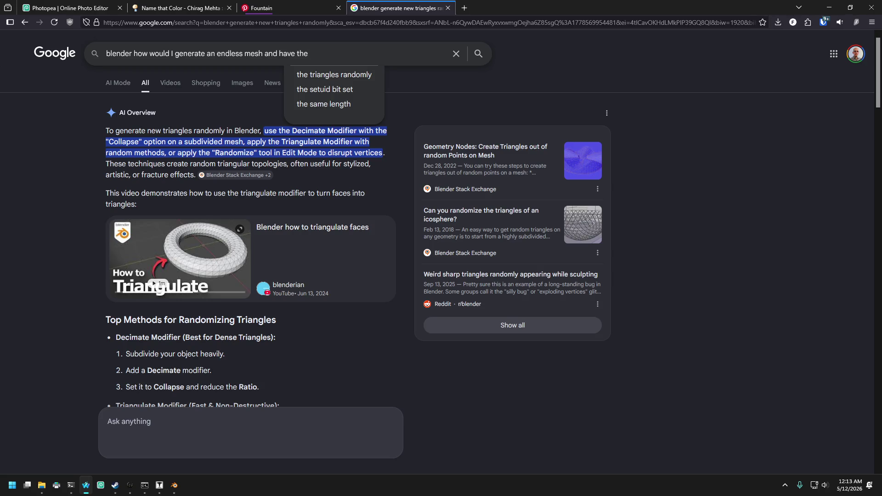
{"action": "key", "text": "BackSpace"}
- Insert 'like a particle effect and have the dead triangles fade out', search, and expand the AI Overview
{"action": "left_click", "coordinate": [265, 53]}
{"action": "type", "text": "like "}
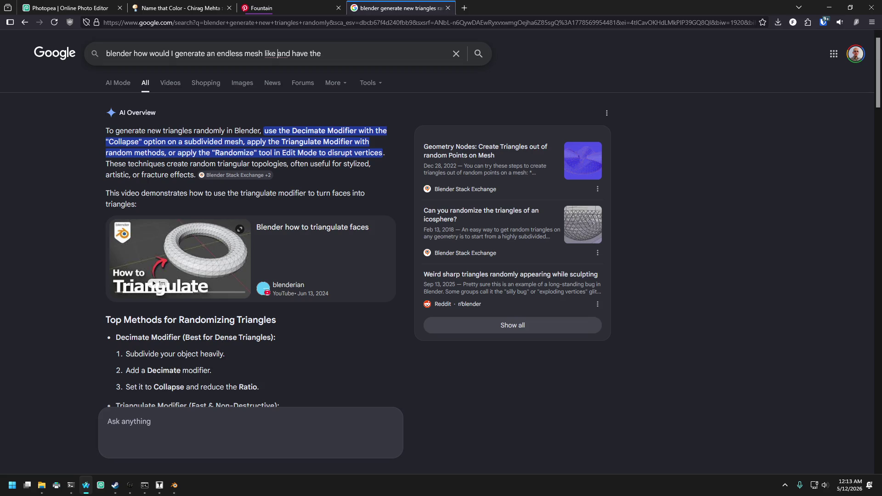
{"action": "type", "text": "a "}
{"action": "type", "text": "particle effe"}
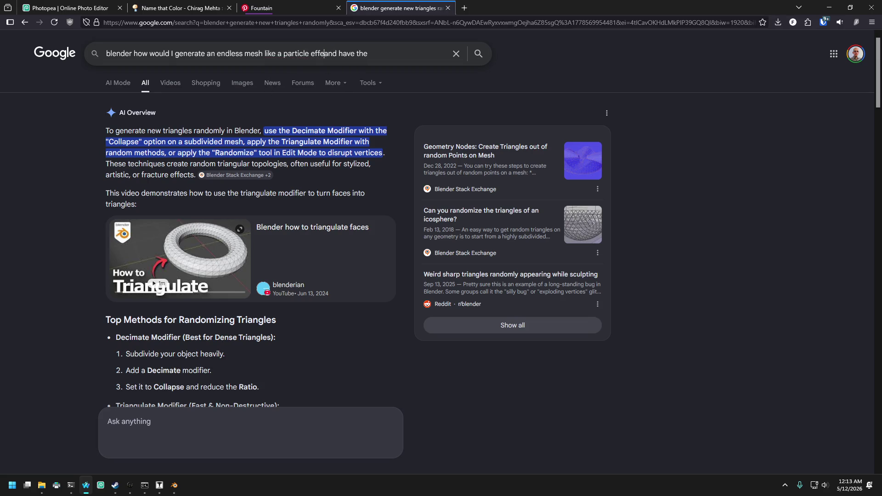
{"action": "type", "text": "ct an"}
{"action": "type", "text": "d have the dead "}
{"action": "type", "text": "triangles"}
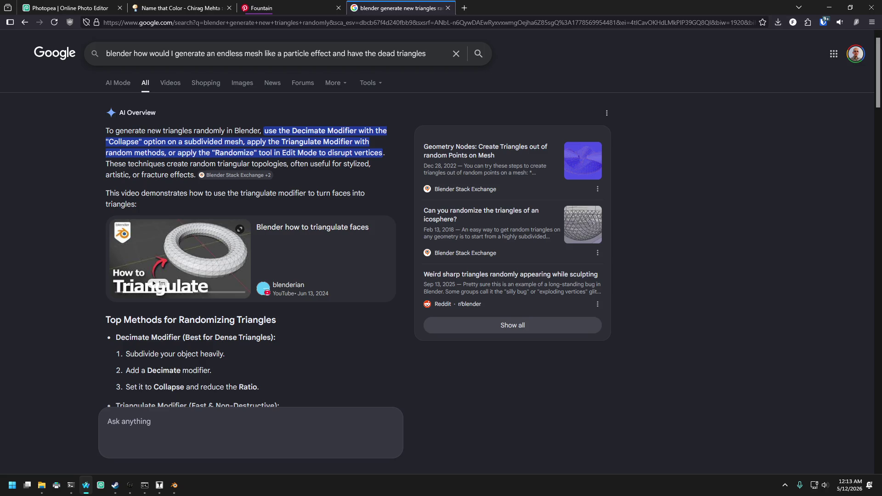
{"action": "type", "text": " fade out"}
{"action": "key", "text": "Return"}
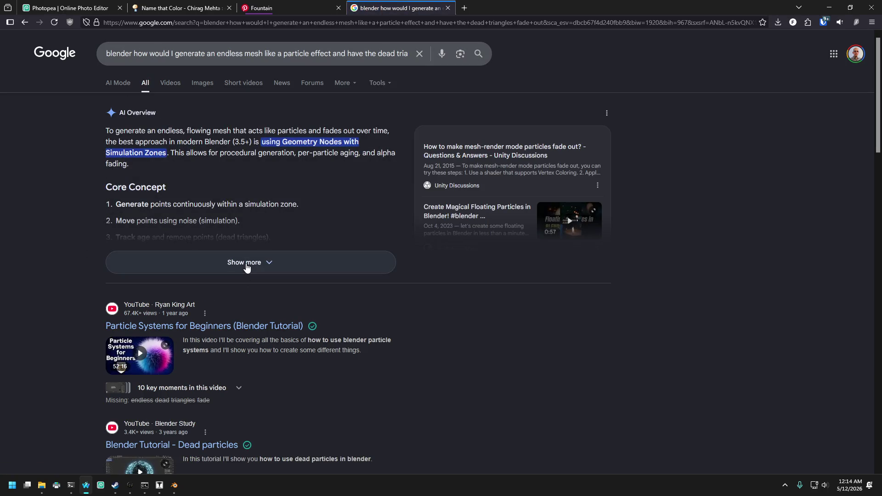
{"action": "left_click", "coordinate": [247, 264]}
- Read through the AI Overview's step-by-step Simulation Zone setup
{"action": "scroll", "coordinate": [73, 228], "scroll_direction": "down", "scroll_amount": 3}
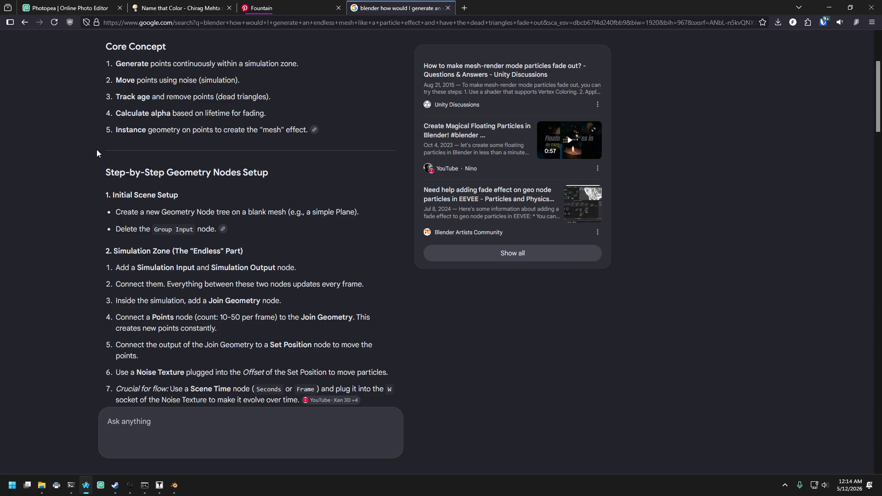
{"action": "scroll", "coordinate": [97, 166], "scroll_direction": "down", "scroll_amount": 3}
{"action": "scroll", "coordinate": [76, 222], "scroll_direction": "up", "scroll_amount": 3}
- Return to Blender and create a new Geometry Nodes tree on the Cylinder
{"action": "left_click", "coordinate": [174, 486]}
{"action": "left_click", "coordinate": [86, 486]}
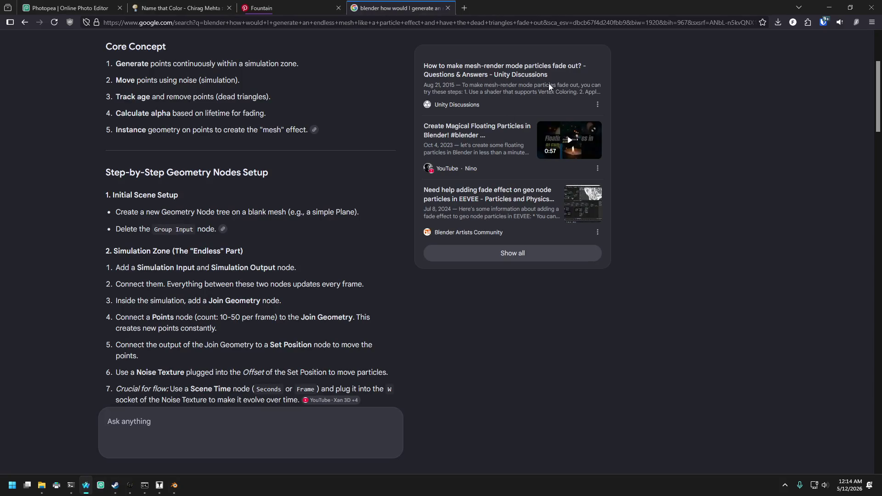
{"action": "left_click", "coordinate": [86, 485]}
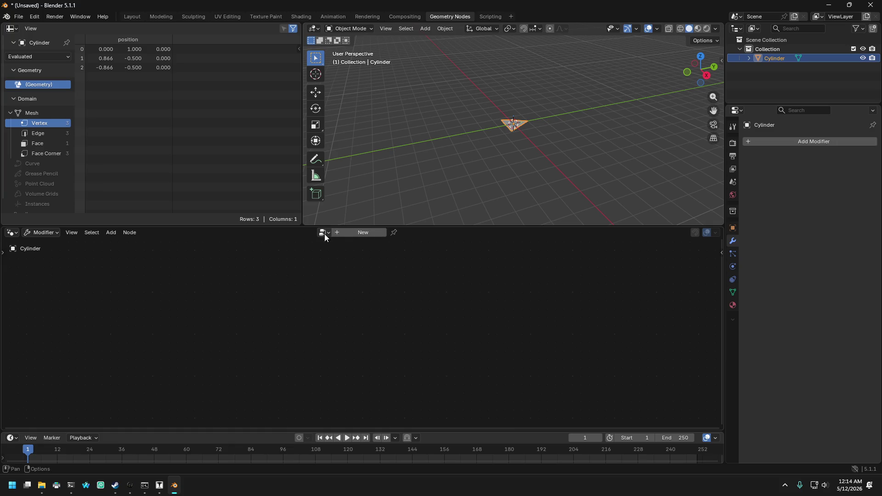
{"action": "left_click", "coordinate": [355, 233]}
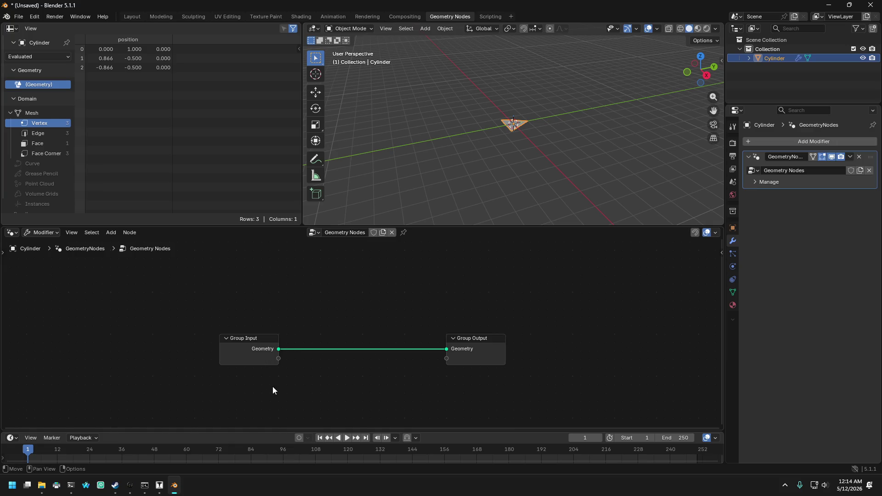
- Delete the Group Input node from the Cylinder's node tree and bring up the Add node menu
{"action": "left_click", "coordinate": [240, 361]}
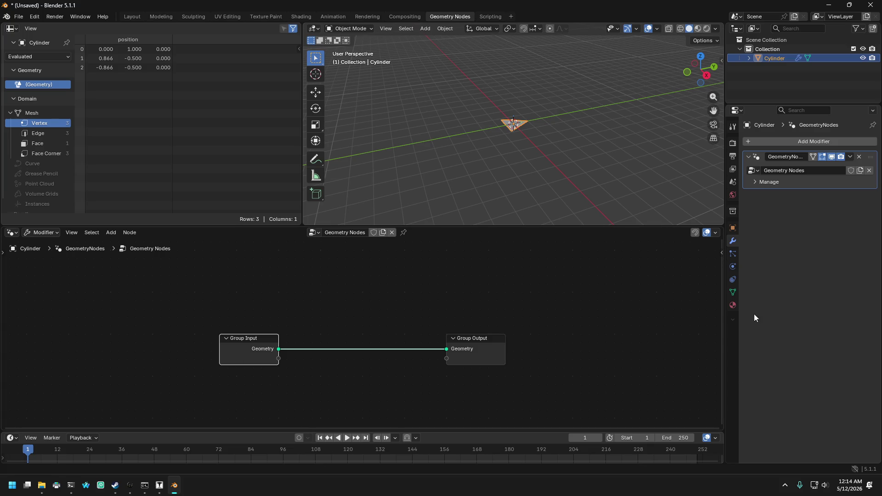
{"action": "key", "text": "x"}
{"action": "right_click", "coordinate": [232, 324]}
{"action": "mouse_move", "coordinate": [232, 324]}
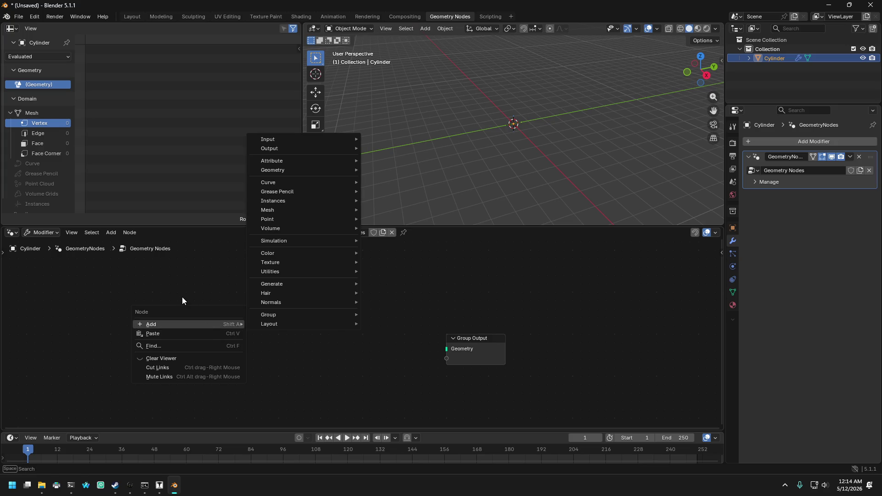
{"action": "left_click", "coordinate": [172, 345]}
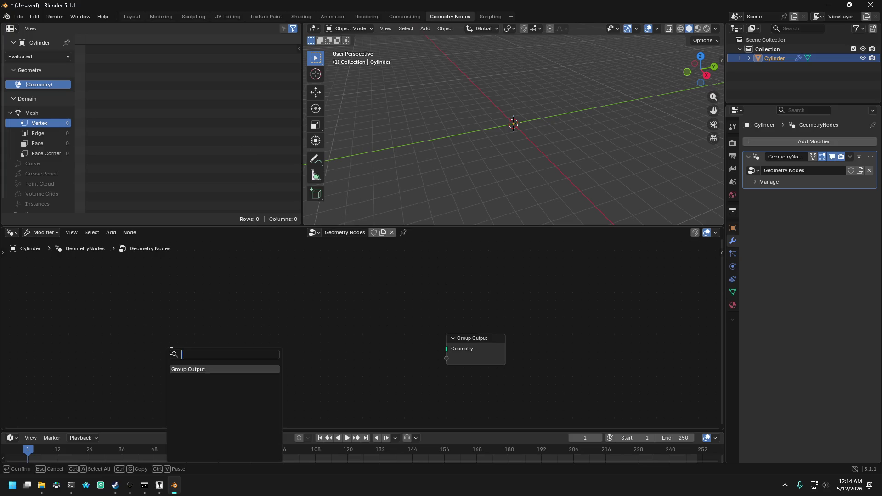
{"action": "type", "text": "sim"}
{"action": "key", "text": "ctrl+a"}
{"action": "key", "text": "BackSpace"}
{"action": "left_click", "coordinate": [133, 233]}
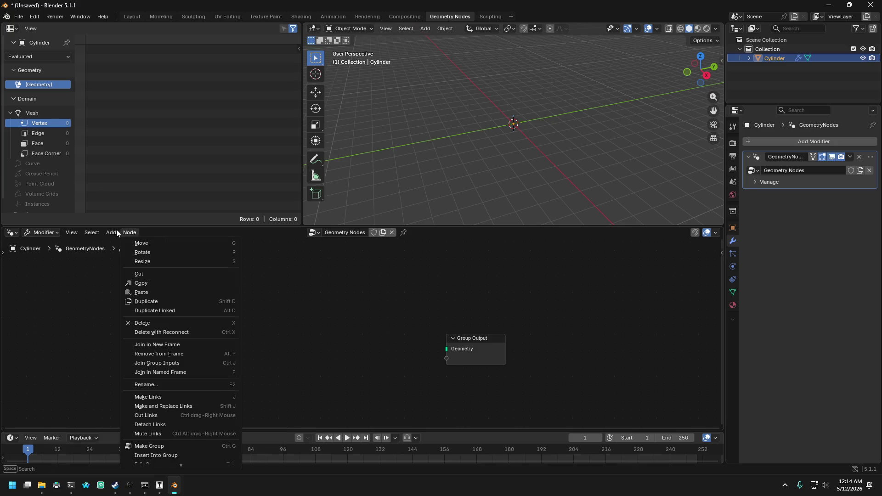
{"action": "mouse_move", "coordinate": [111, 231]}
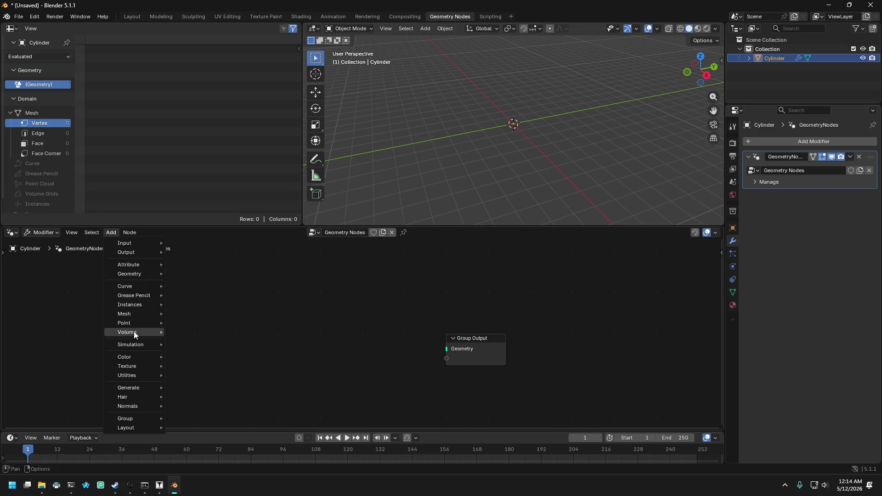
{"action": "mouse_move", "coordinate": [134, 333]}
{"action": "mouse_move", "coordinate": [142, 368]}
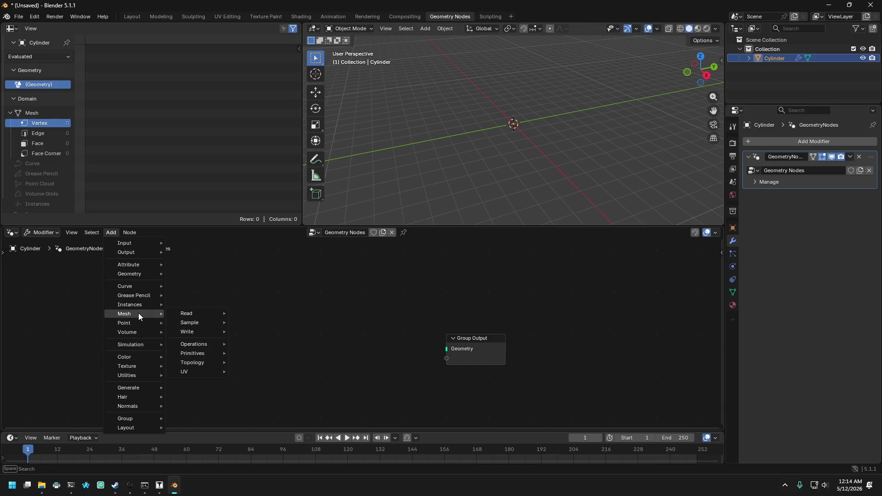
{"action": "mouse_move", "coordinate": [140, 273]}
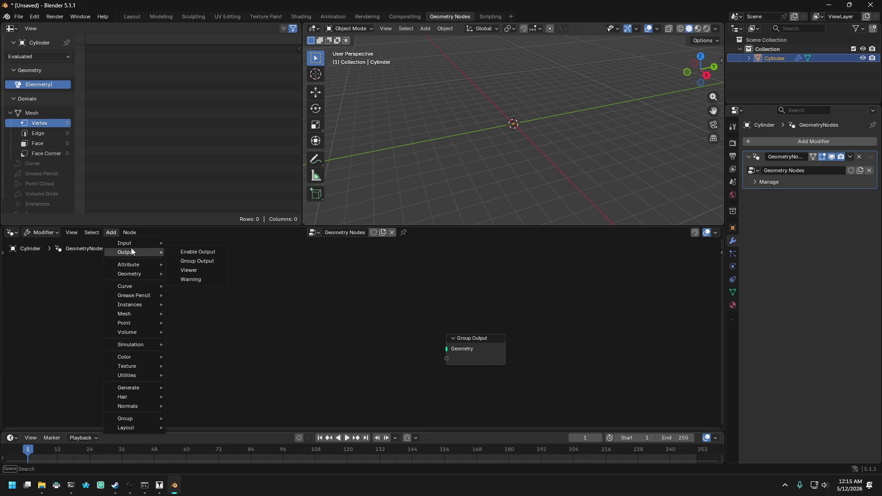
{"action": "mouse_move", "coordinate": [136, 242]}
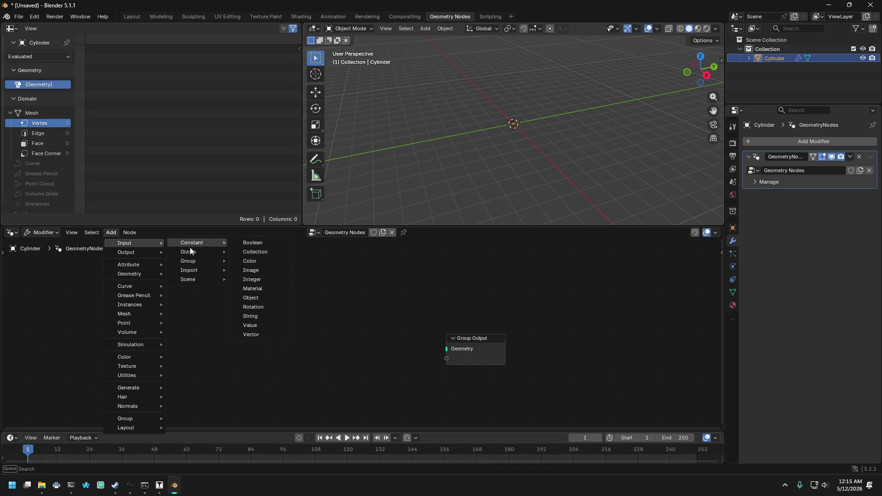
{"action": "mouse_move", "coordinate": [192, 274]}
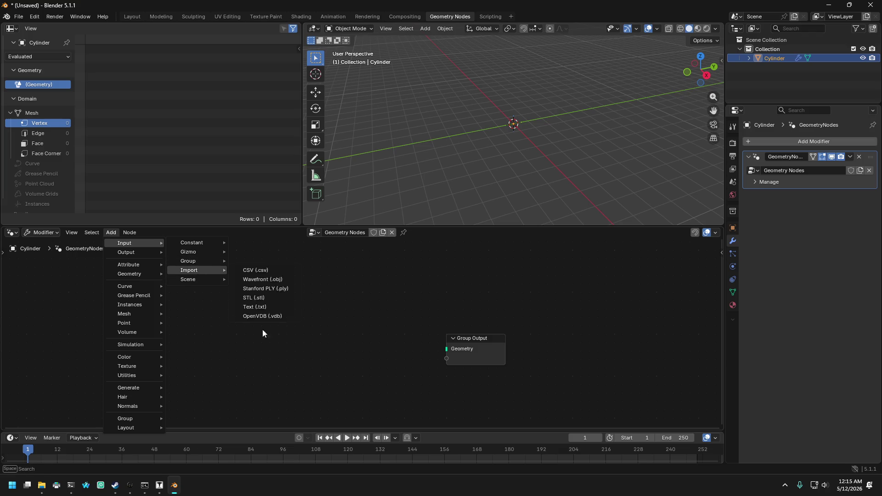
{"action": "left_click", "coordinate": [285, 323]}
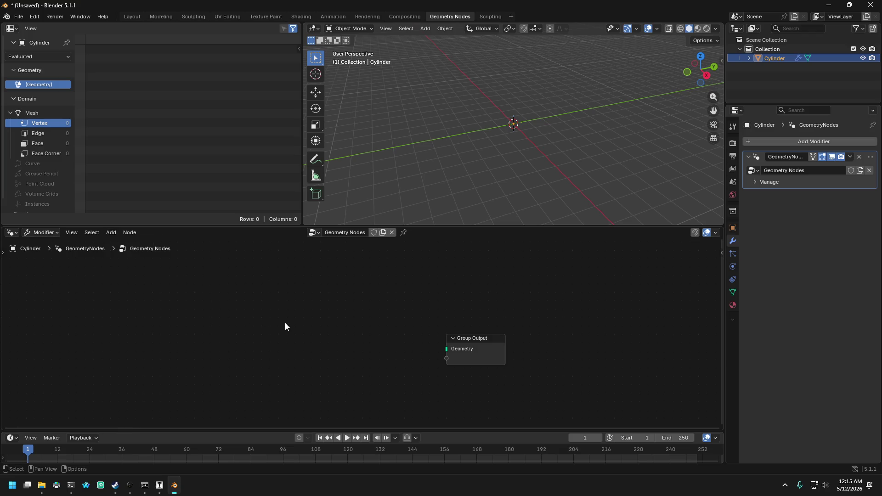
{"action": "key", "text": "shift"}
{"action": "right_click", "coordinate": [217, 320]}
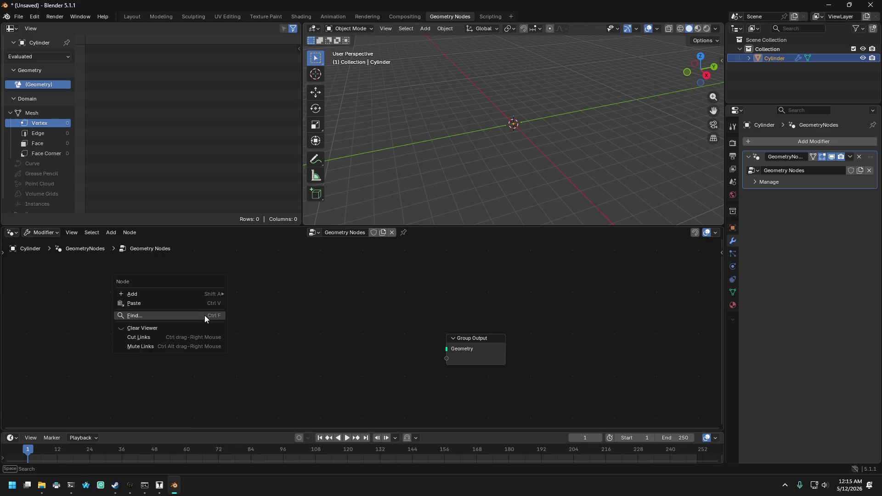
{"action": "mouse_move", "coordinate": [158, 298]}
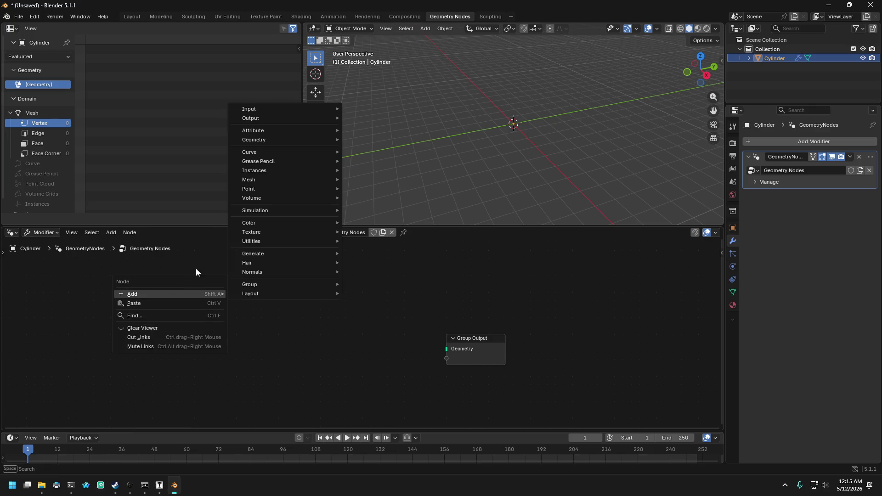
{"action": "left_click", "coordinate": [181, 264]}
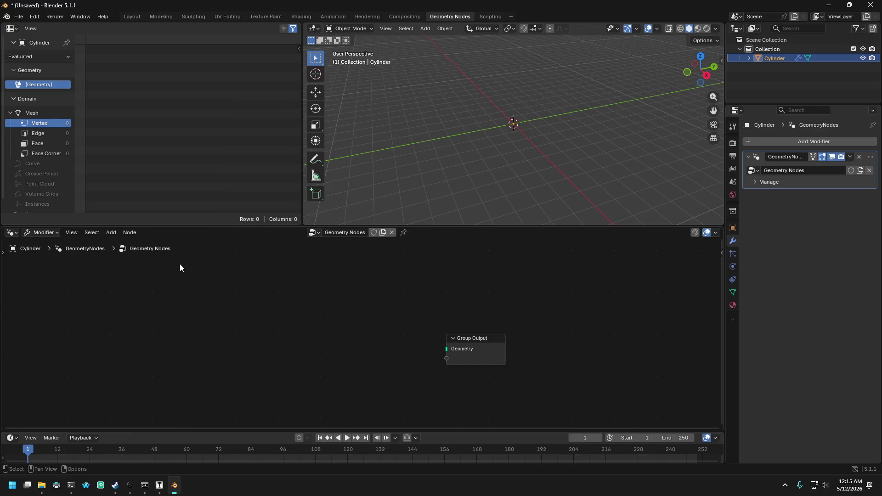
{"action": "right_click", "coordinate": [197, 291]}
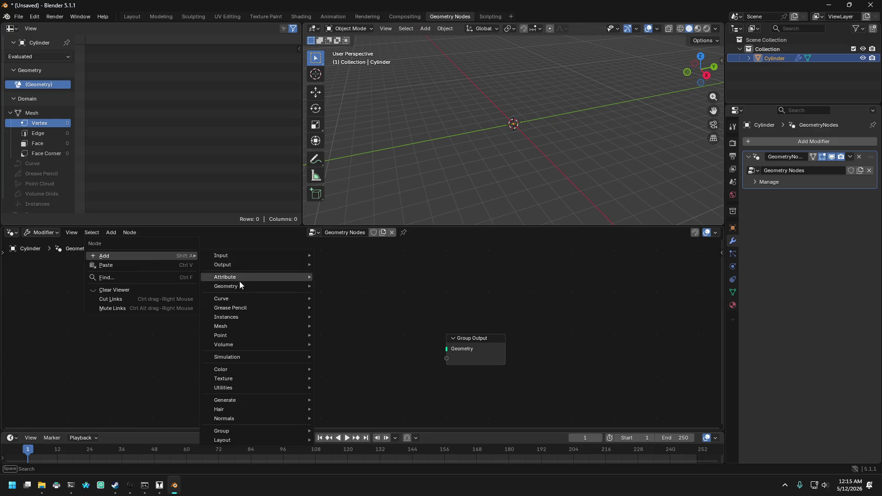
{"action": "left_click", "coordinate": [120, 279]}
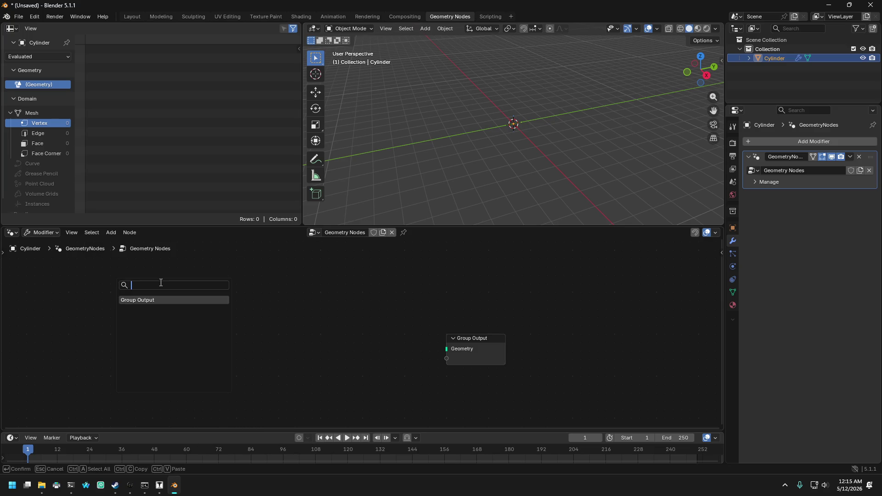
{"action": "key", "text": "Escape"}
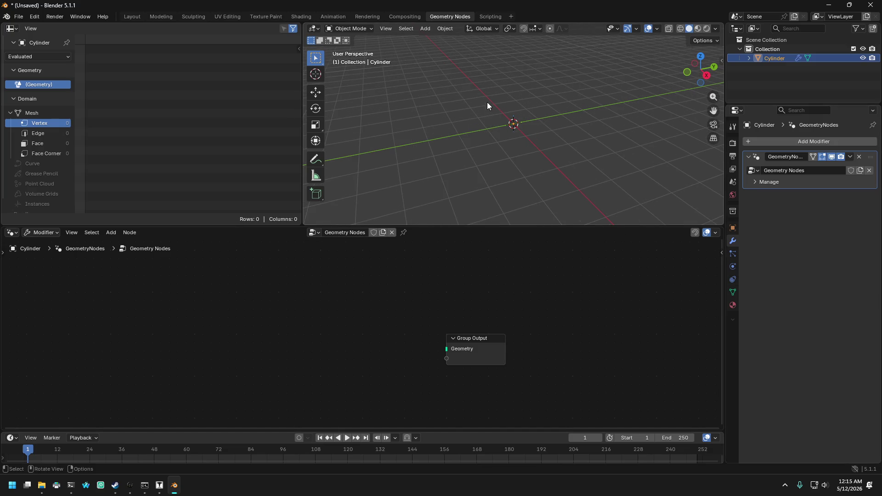
{"action": "left_click", "coordinate": [165, 16]}
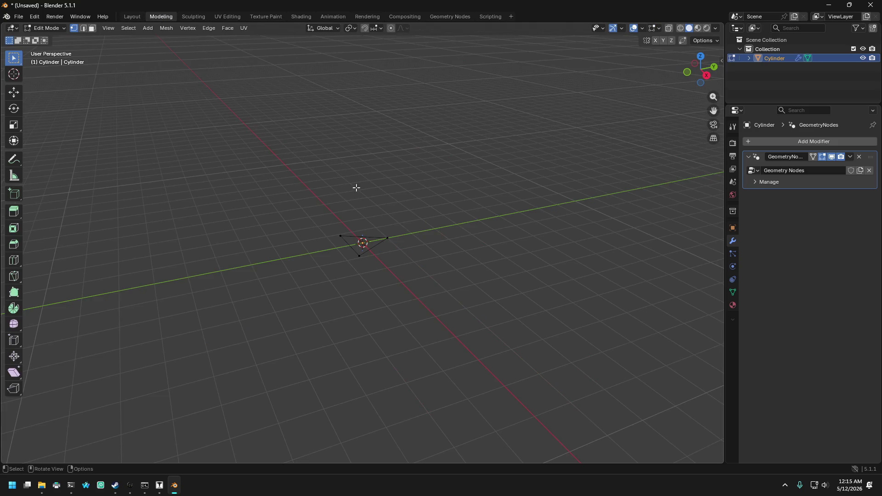
{"action": "left_click", "coordinate": [148, 28]}
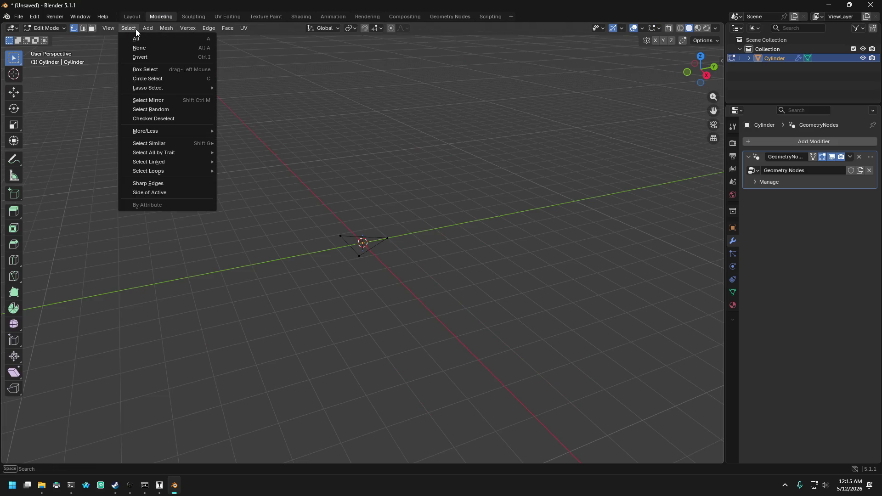
{"action": "key", "text": "Escape"}
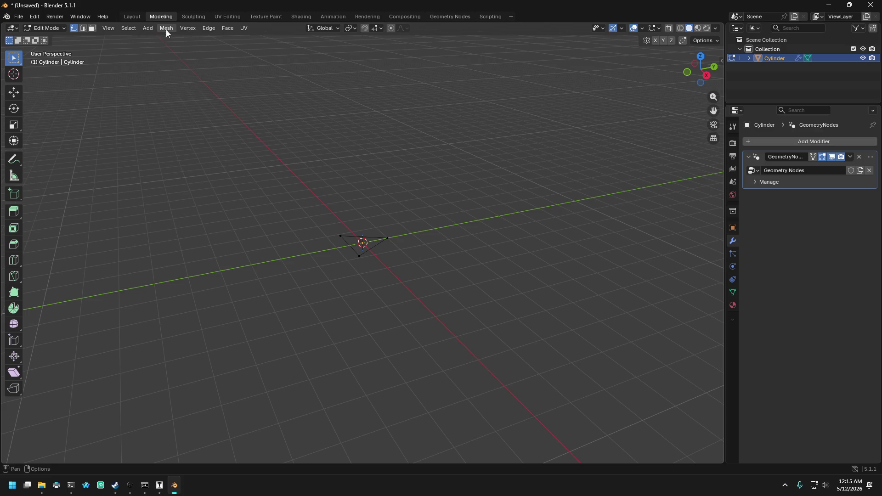
{"action": "left_click", "coordinate": [147, 28]}
{"action": "left_click", "coordinate": [42, 30]}
{"action": "left_click", "coordinate": [48, 29]}
{"action": "left_click", "coordinate": [52, 38]}
{"action": "left_click", "coordinate": [105, 28]}
{"action": "mouse_move", "coordinate": [124, 28]}
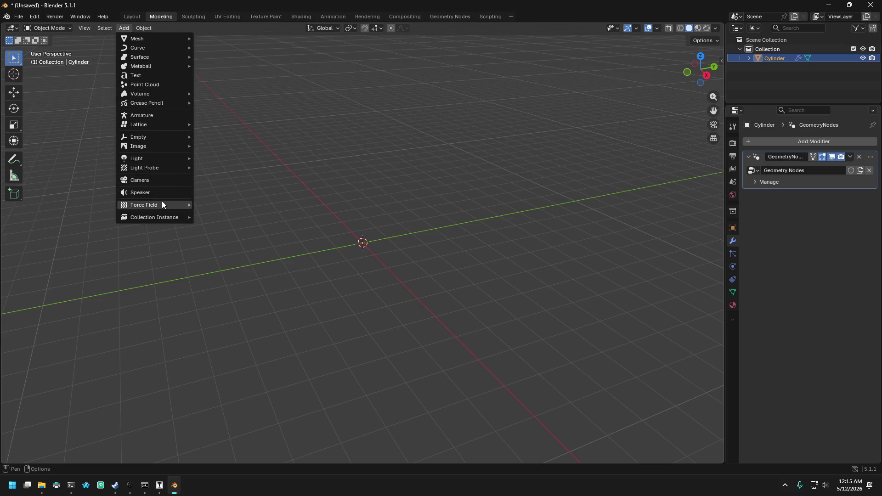
{"action": "mouse_move", "coordinate": [162, 216]}
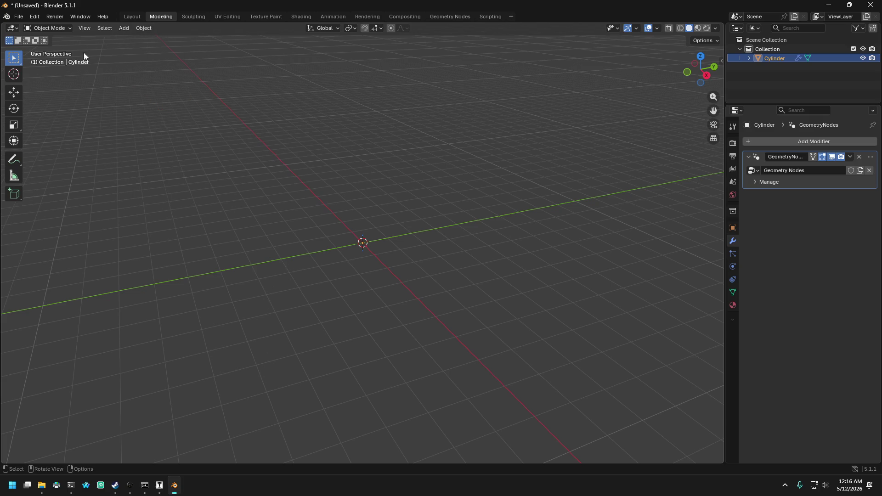
{"action": "left_click", "coordinate": [127, 30]}
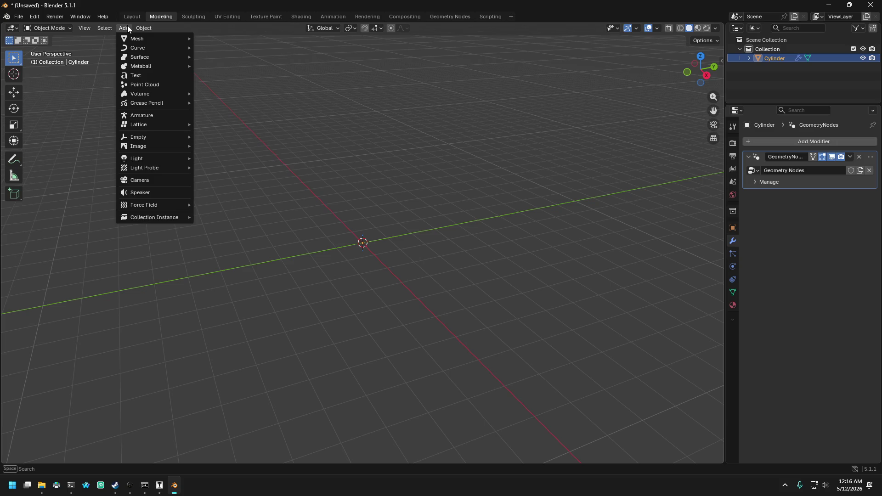
{"action": "mouse_move", "coordinate": [84, 28]}
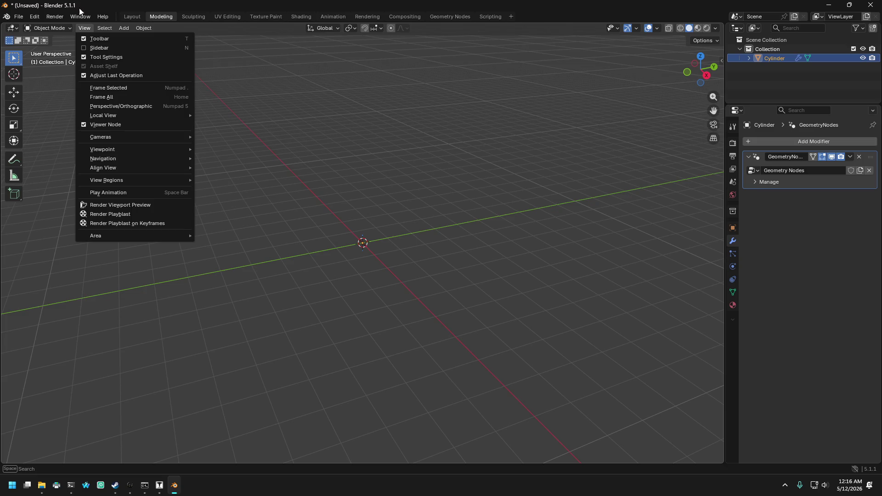
{"action": "left_click", "coordinate": [404, 223]}
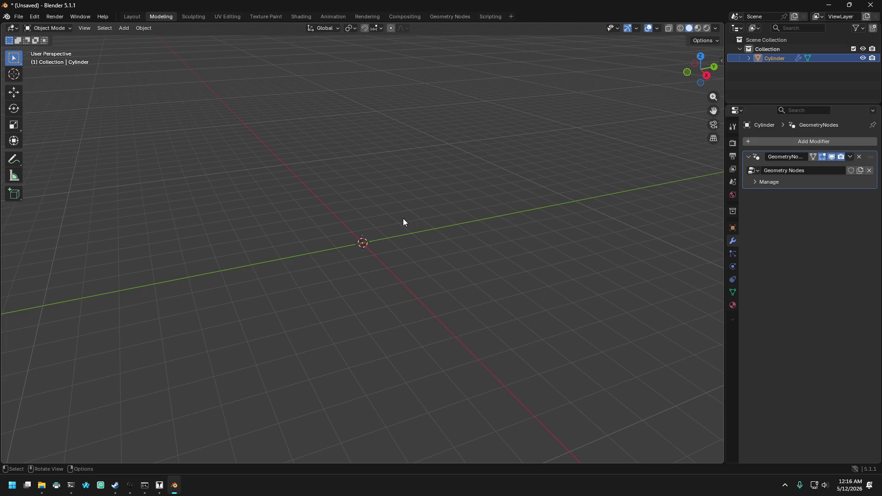
{"action": "left_click", "coordinate": [439, 16]}
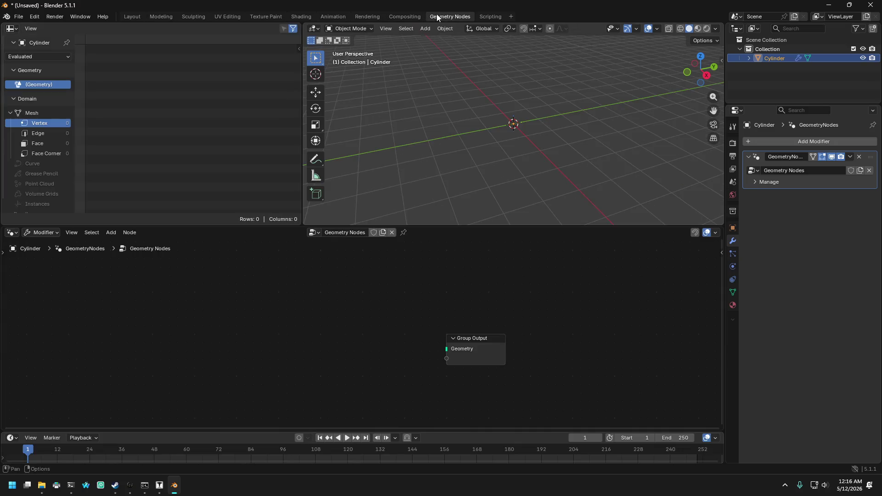
- Place a Simulation zone left of Group Output, then select its input and output nodes
{"action": "key", "text": "shift+a"}
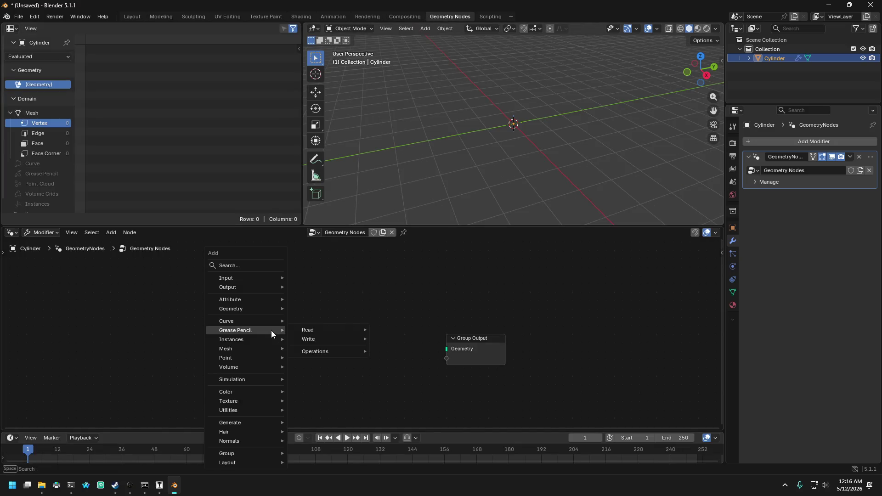
{"action": "mouse_move", "coordinate": [262, 332]}
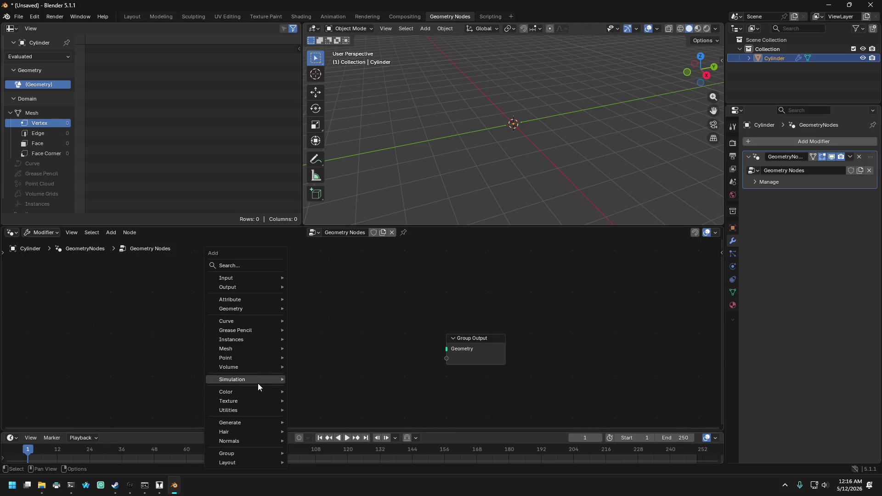
{"action": "mouse_move", "coordinate": [261, 376]}
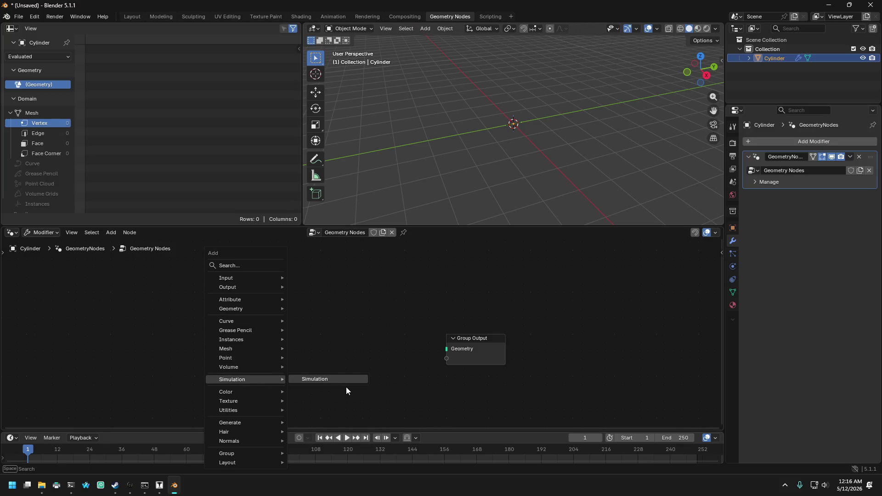
{"action": "left_click", "coordinate": [342, 379]}
{"action": "left_click", "coordinate": [220, 313]}
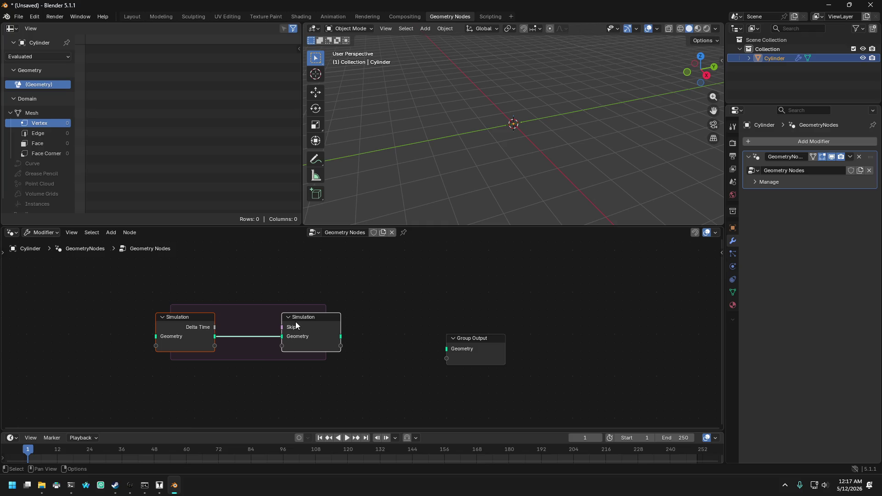
{"action": "left_click", "coordinate": [201, 318]}
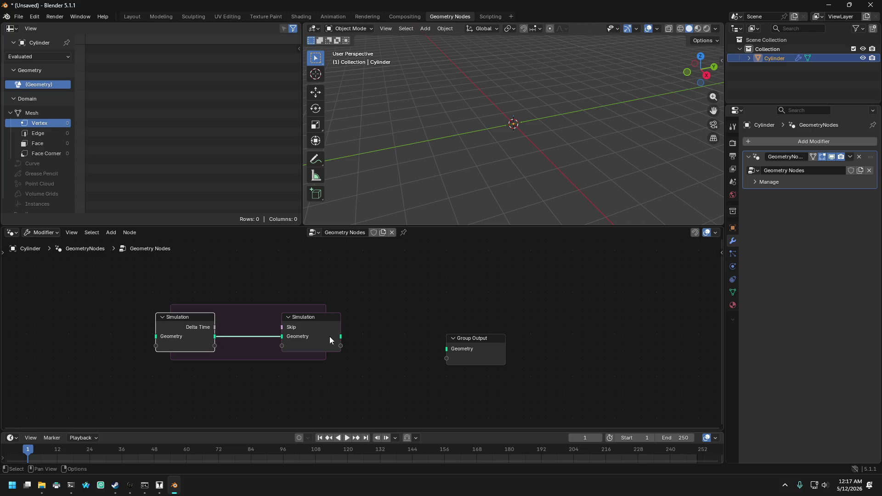
{"action": "left_click", "coordinate": [314, 318]}
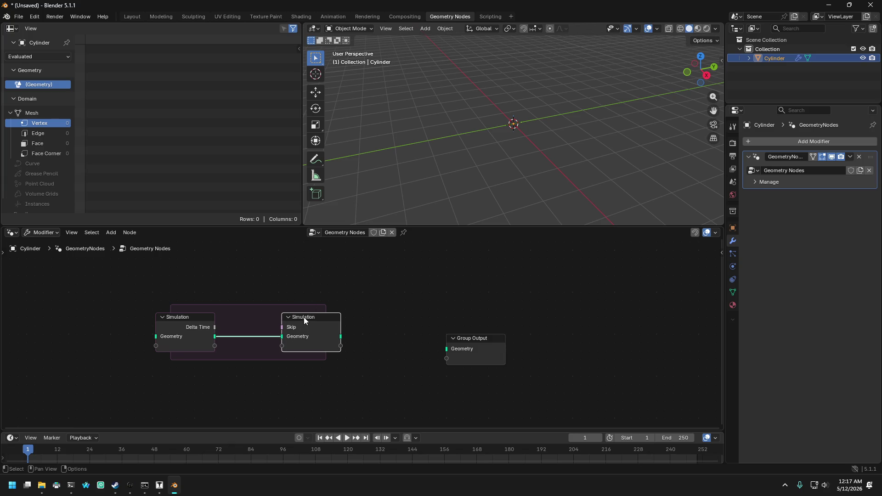
- Check the Simulation Output options and Add menu without changes, then switch to the Chrome instructions
{"action": "right_click", "coordinate": [399, 294]}
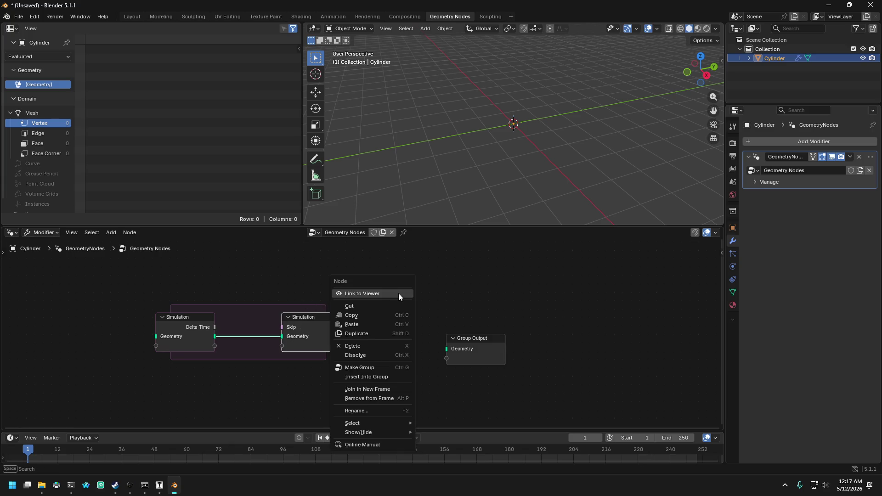
{"action": "key", "text": "shift+a"}
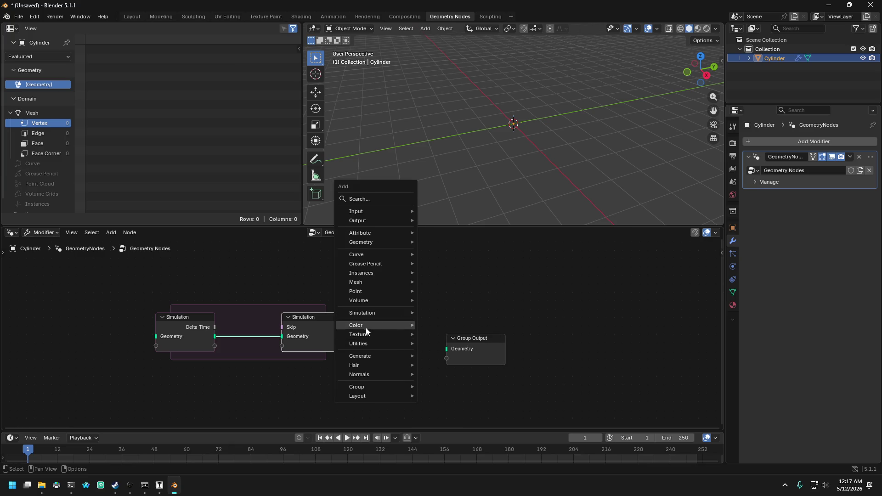
{"action": "mouse_move", "coordinate": [375, 220]}
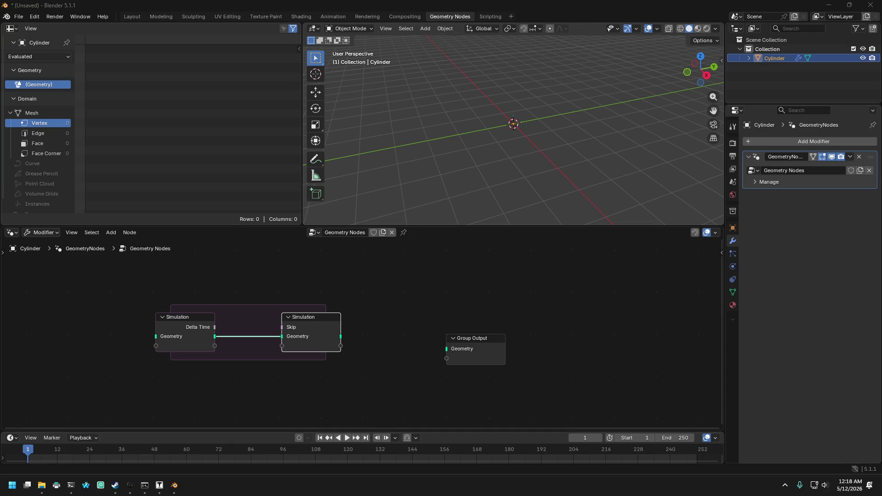
{"action": "key", "text": "alt+Tab"}
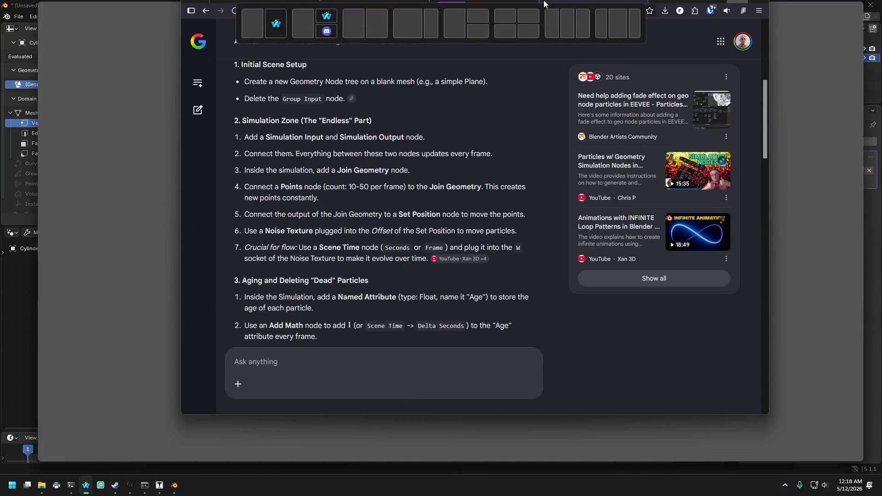
- Review the AI Mode simulation zone steps, then return to Blender's node editor
{"action": "scroll", "coordinate": [238, 175], "scroll_direction": "up", "scroll_amount": 4}
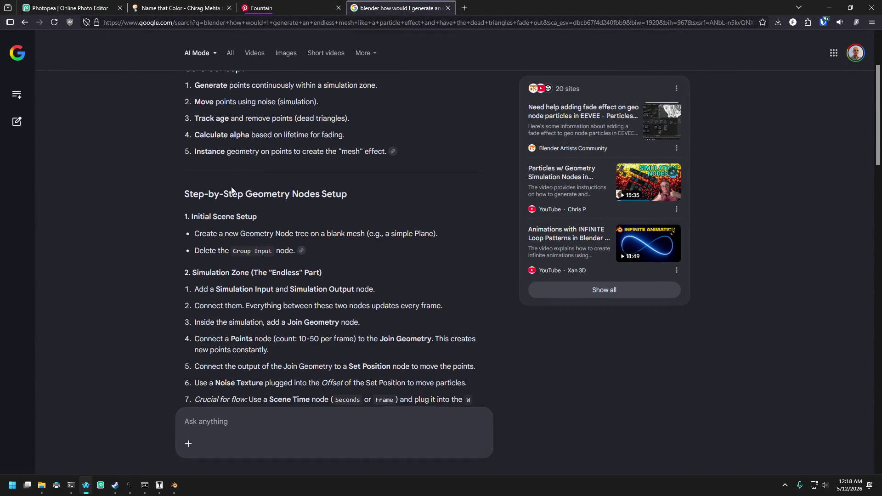
{"action": "scroll", "coordinate": [230, 187], "scroll_direction": "down", "scroll_amount": 4}
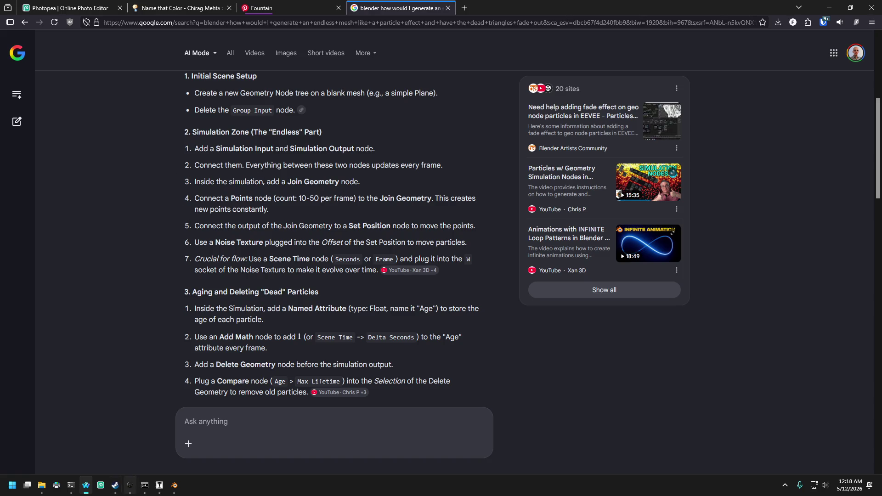
{"action": "left_click", "coordinate": [174, 485]}
{"action": "right_click", "coordinate": [239, 321]}
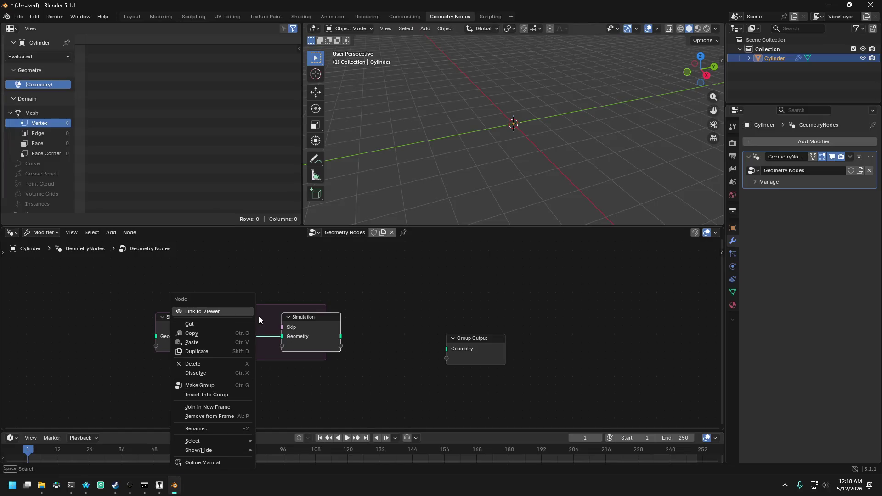
- Add a Join Geometry node and place it inside the Simulation zone
{"action": "left_click", "coordinate": [268, 308]}
{"action": "key", "text": "shift+a"}
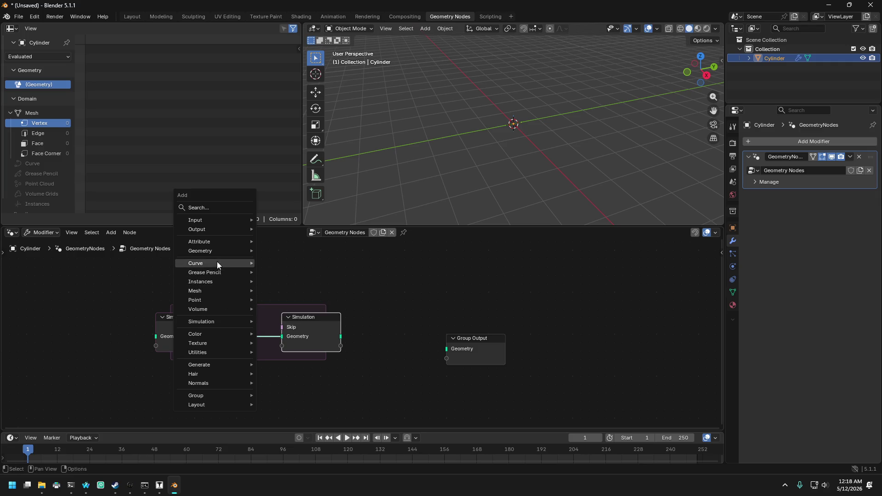
{"action": "mouse_move", "coordinate": [217, 251]}
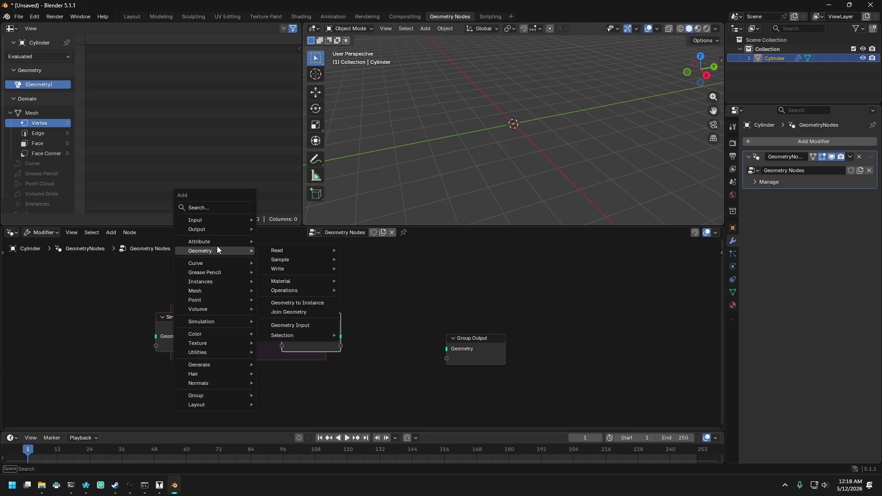
{"action": "left_click", "coordinate": [301, 312]}
{"action": "left_click", "coordinate": [219, 306]}
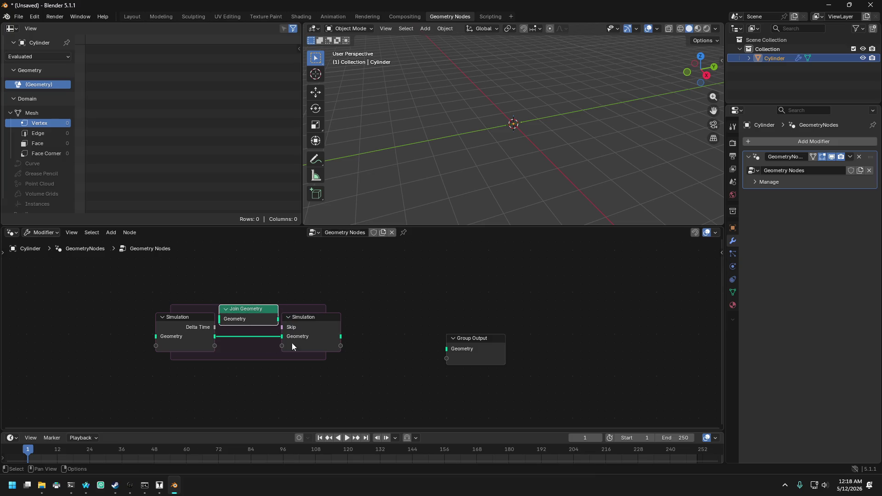
- Widen the zone by spreading Simulation Input and Output apart, center Join Geometry, then return to the browser
{"action": "left_click", "coordinate": [296, 307]}
{"action": "mouse_move", "coordinate": [327, 321]}
{"action": "left_mouse_down"}
{"action": "mouse_move", "coordinate": [443, 310]}
{"action": "mouse_move", "coordinate": [417, 311]}
{"action": "left_mouse_up"}
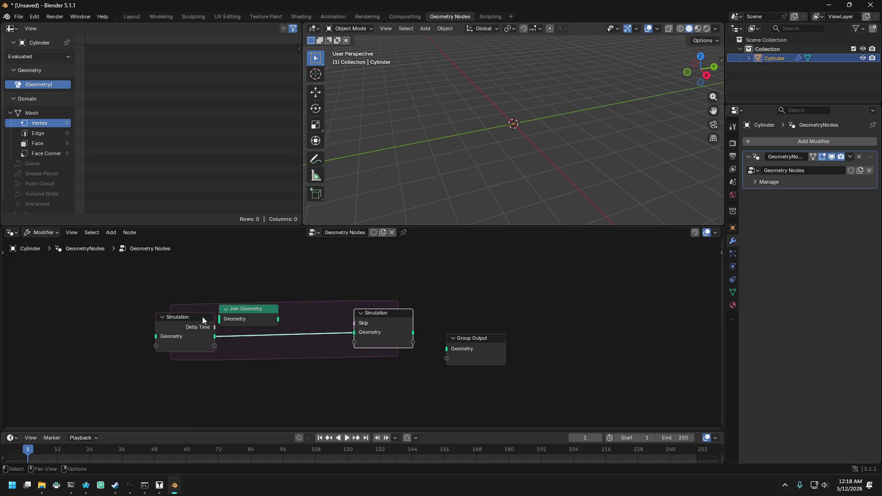
{"action": "left_click_drag", "start_coordinate": [202, 317], "coordinate": [147, 315]}
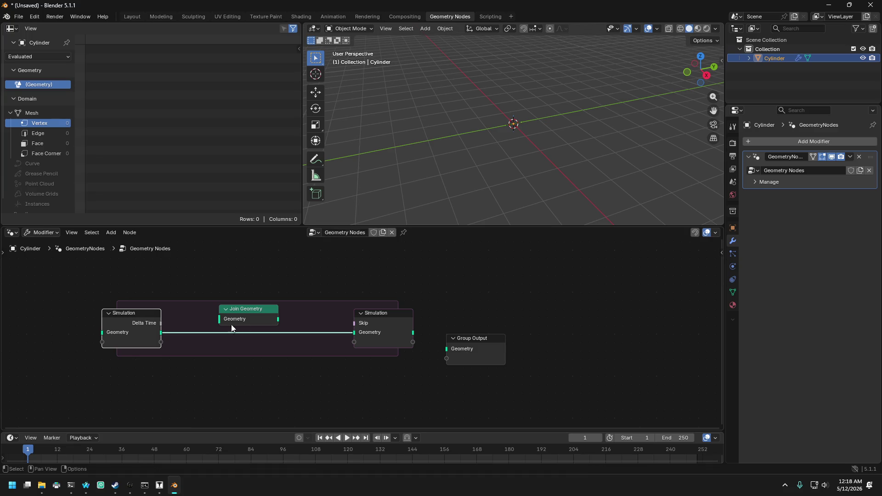
{"action": "left_click_drag", "start_coordinate": [260, 308], "coordinate": [274, 313]}
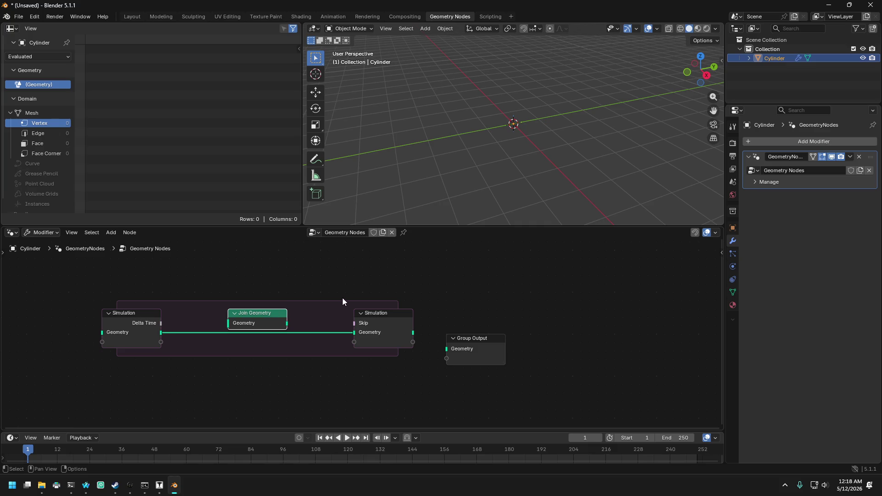
{"action": "left_click", "coordinate": [86, 485]}
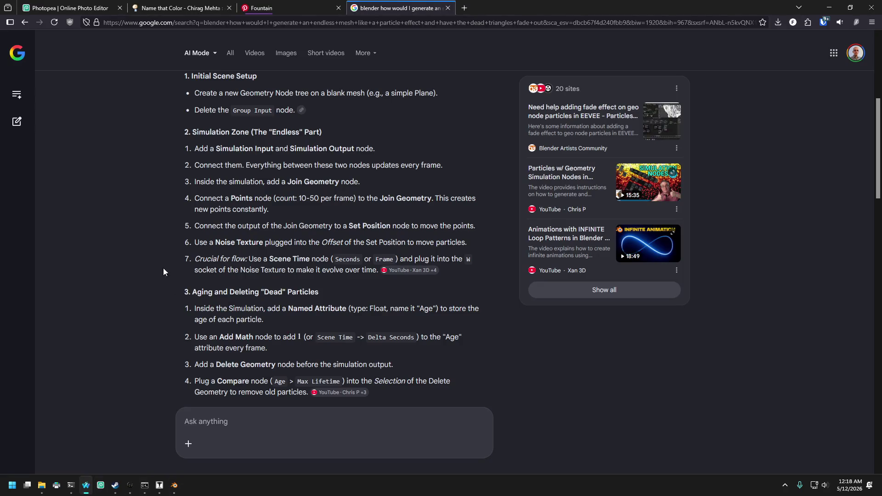
{"action": "scroll", "coordinate": [159, 241], "scroll_direction": "up", "scroll_amount": 4}
{"action": "scroll", "coordinate": [169, 238], "scroll_direction": "down", "scroll_amount": 4}
- Add a Noise Texture node below the Simulation zone, frame both in view, then return to the browser
{"action": "left_click", "coordinate": [173, 485]}
{"action": "key", "text": "shift+a"}
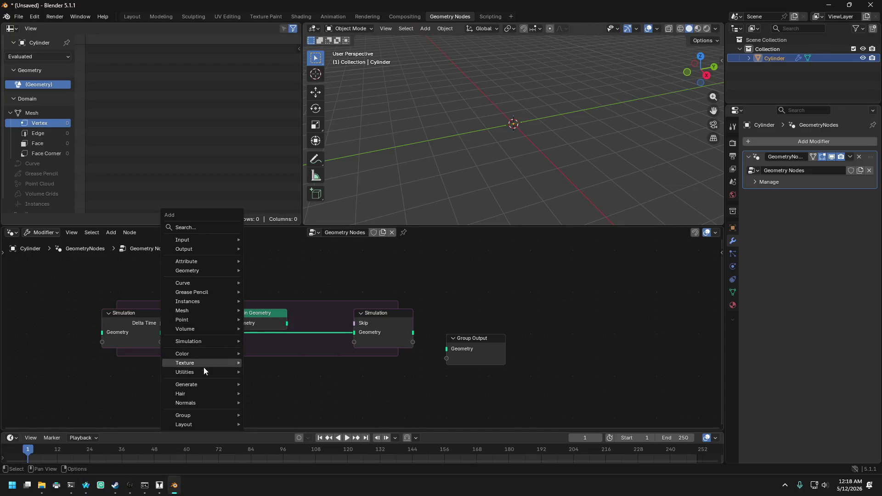
{"action": "mouse_move", "coordinate": [199, 369]}
{"action": "key", "text": "Escape"}
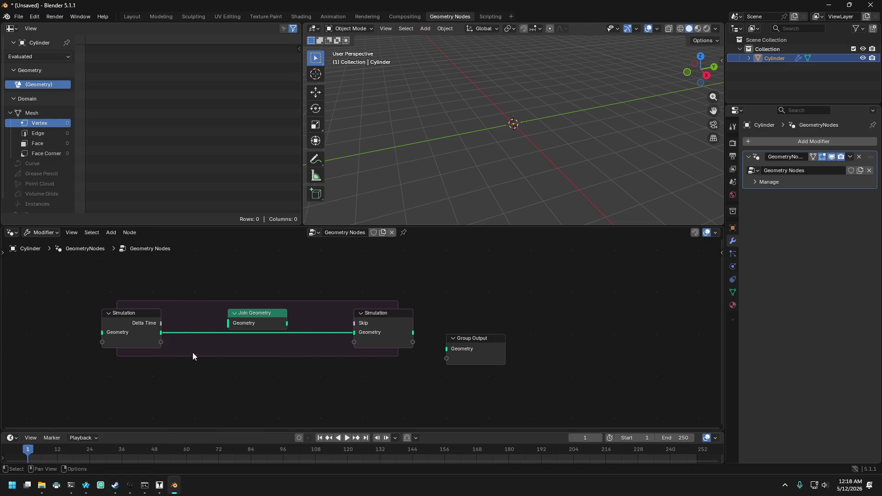
{"action": "key", "text": "shift+a"}
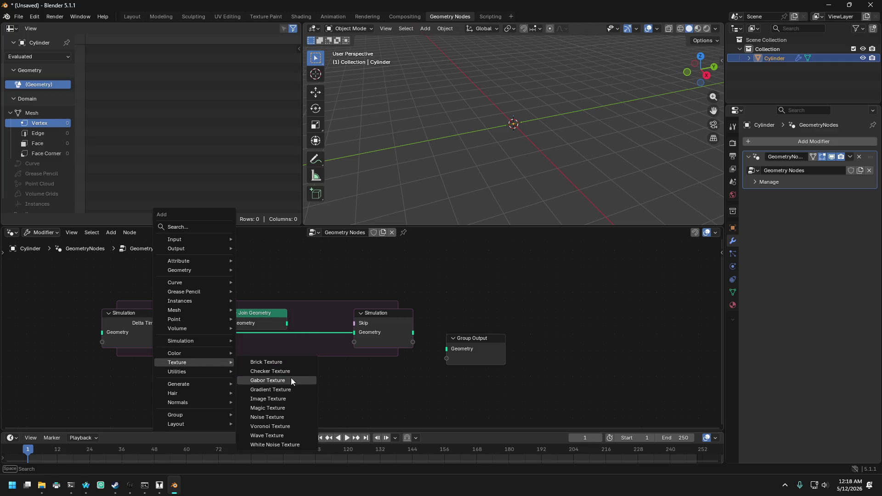
{"action": "left_click", "coordinate": [271, 418]}
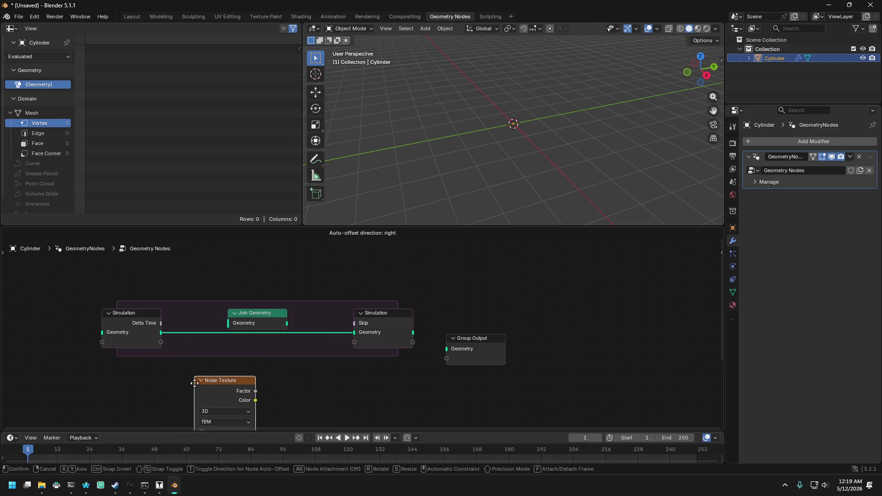
{"action": "left_click", "coordinate": [220, 382]}
{"action": "scroll", "coordinate": [230, 390], "scroll_direction": "down", "scroll_amount": 2}
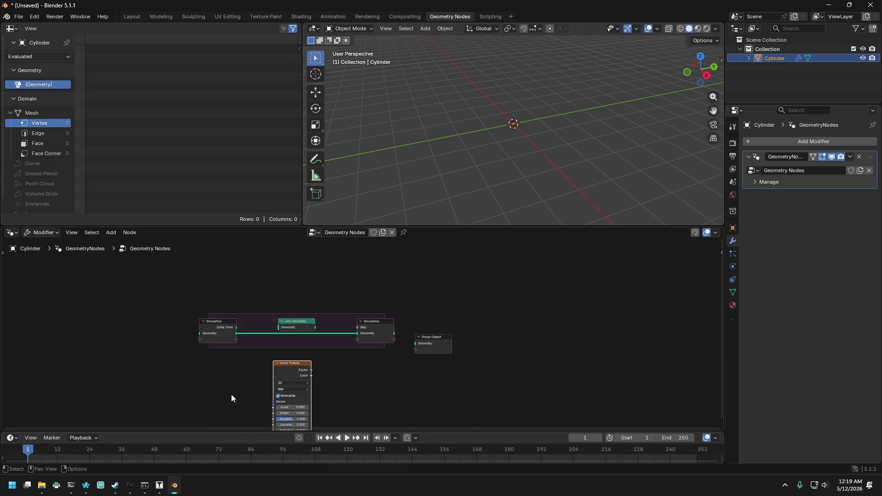
{"action": "scroll", "coordinate": [231, 398], "scroll_direction": "up", "scroll_amount": 2}
{"action": "middle_click_drag", "start_coordinate": [248, 408], "coordinate": [244, 324]}
{"action": "left_click_drag", "start_coordinate": [270, 308], "coordinate": [282, 304]}
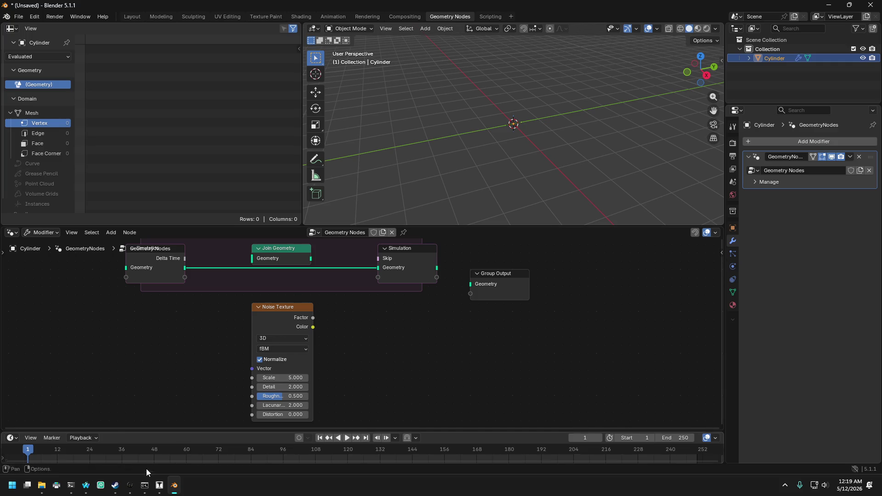
{"action": "left_click", "coordinate": [85, 485]}
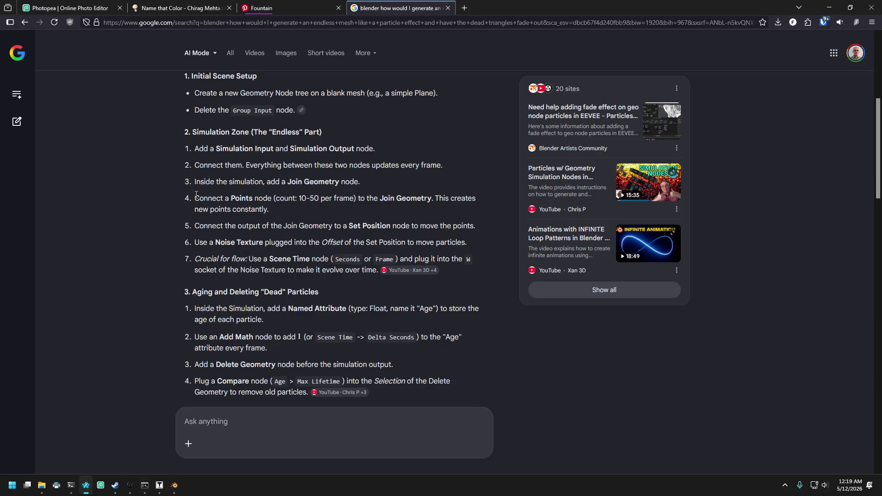
- Reread the AI Mode Noise Texture and Set Position steps, then return to Blender's node editor
{"action": "scroll", "coordinate": [205, 272], "scroll_direction": "up", "scroll_amount": 3}
{"action": "scroll", "coordinate": [238, 214], "scroll_direction": "down", "scroll_amount": 3}
{"action": "left_click", "coordinate": [175, 485]}
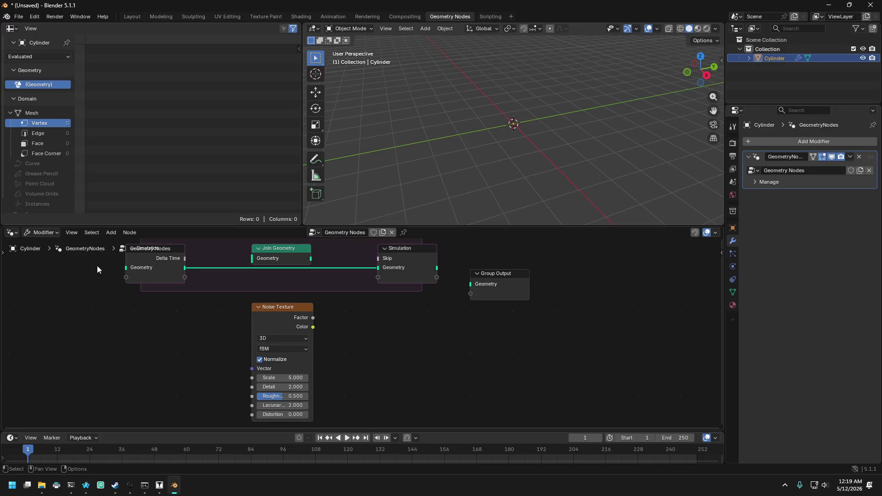
{"action": "left_click", "coordinate": [86, 485]}
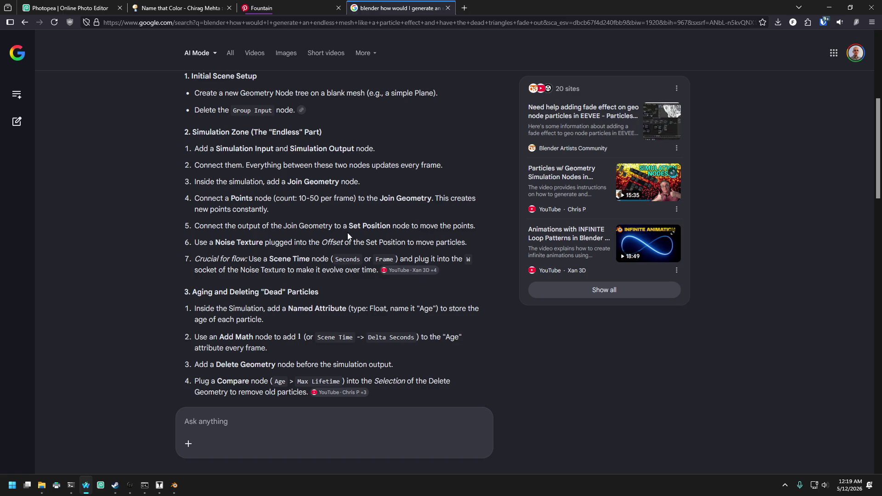
{"action": "left_click", "coordinate": [174, 485]}
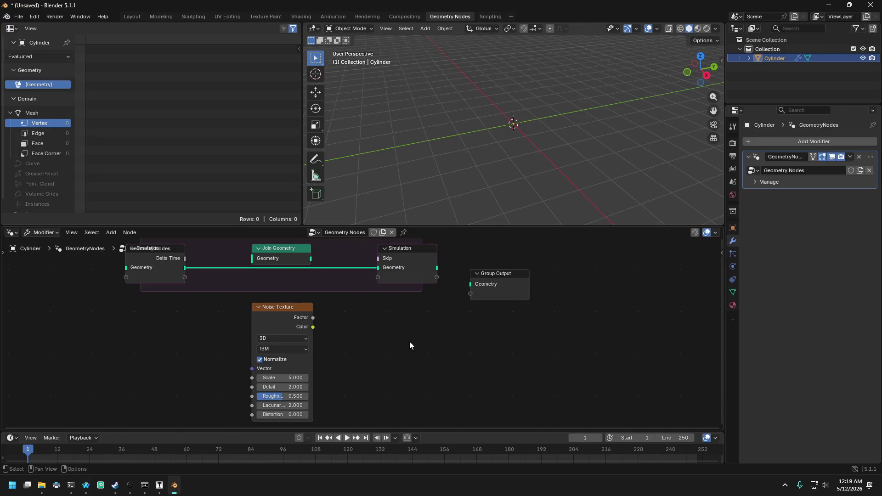
{"action": "key", "text": "shift+a"}
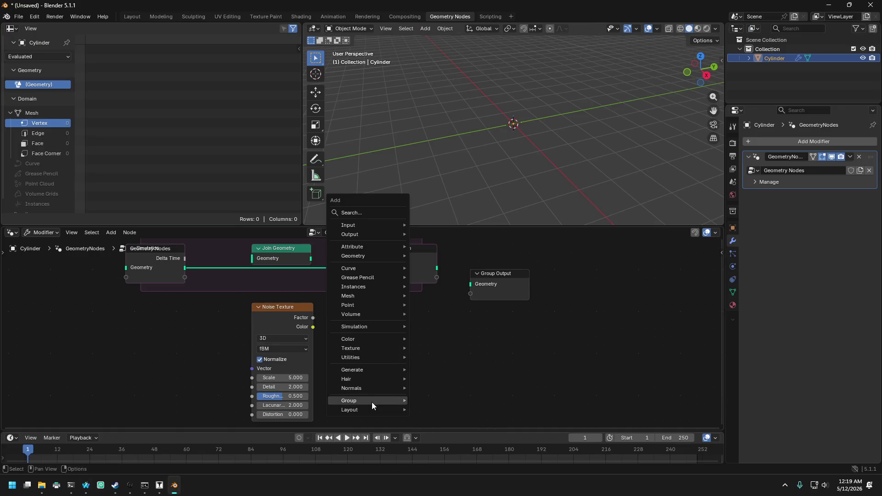
- Open the node search from the Add menu in the Geometry Nodes editor
{"action": "mouse_move", "coordinate": [369, 301]}
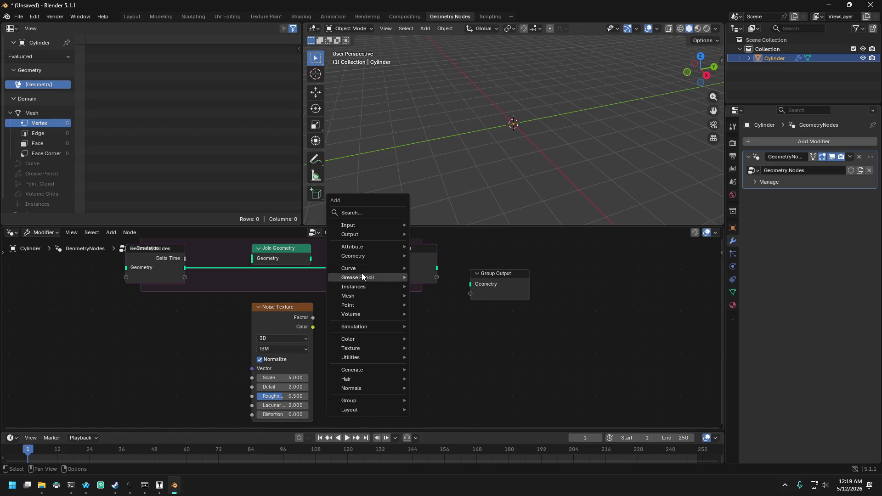
{"action": "mouse_move", "coordinate": [363, 222]}
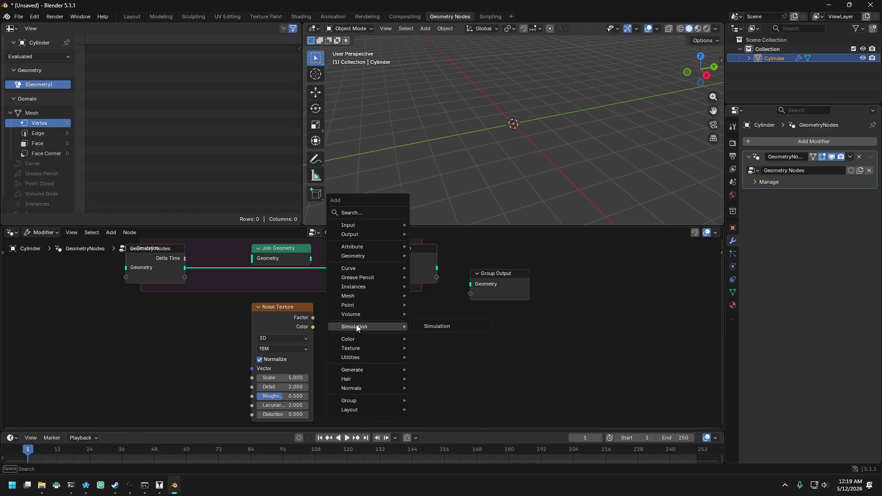
{"action": "mouse_move", "coordinate": [358, 303]}
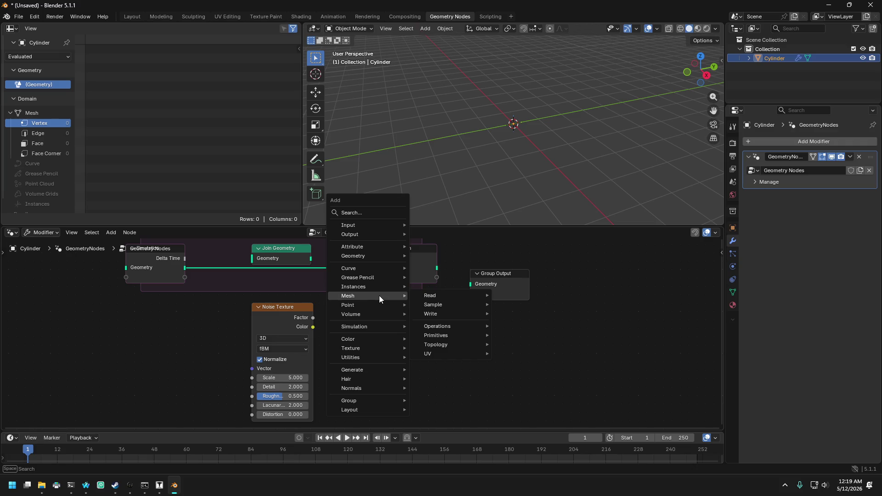
{"action": "mouse_move", "coordinate": [449, 330]}
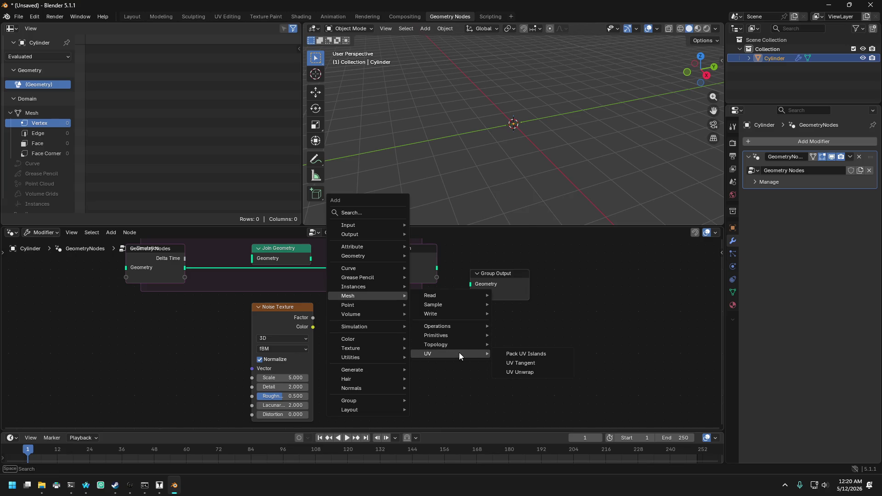
{"action": "mouse_move", "coordinate": [450, 312]}
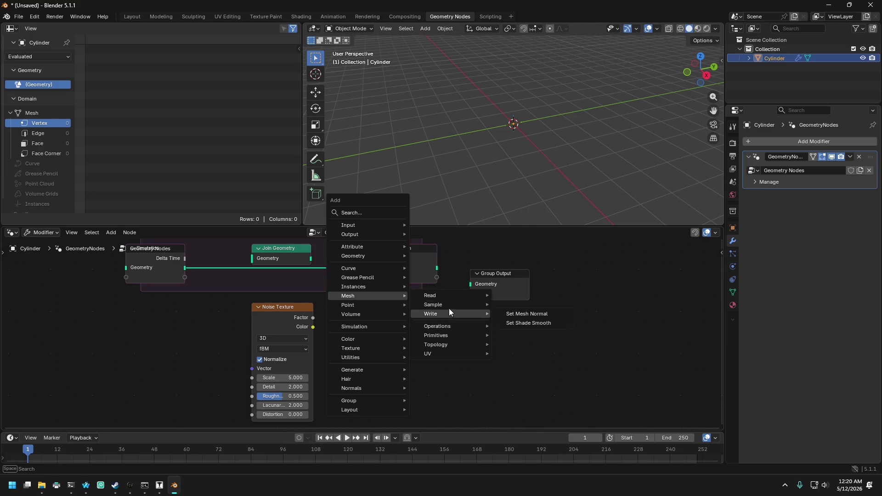
{"action": "mouse_move", "coordinate": [449, 296]}
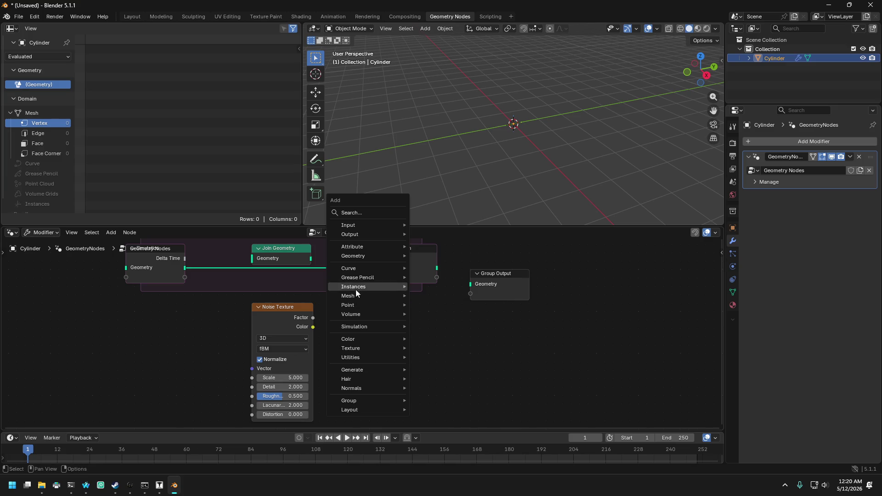
{"action": "mouse_move", "coordinate": [365, 252]}
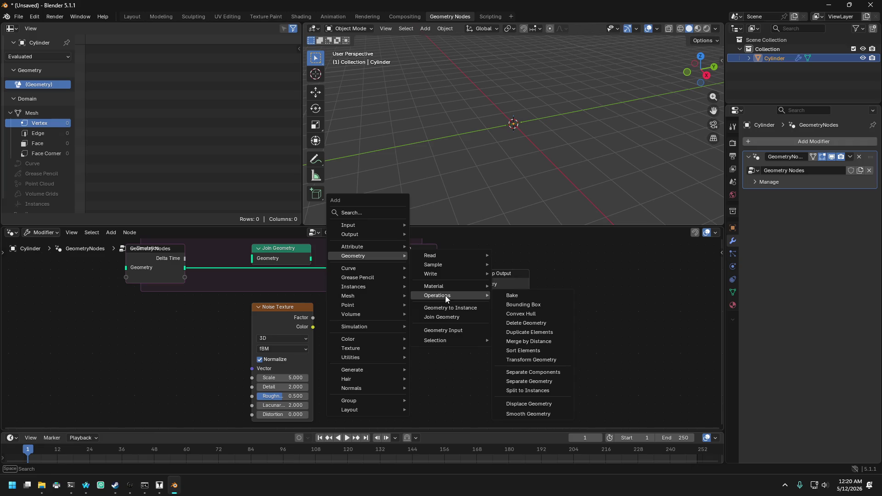
{"action": "mouse_move", "coordinate": [366, 341]}
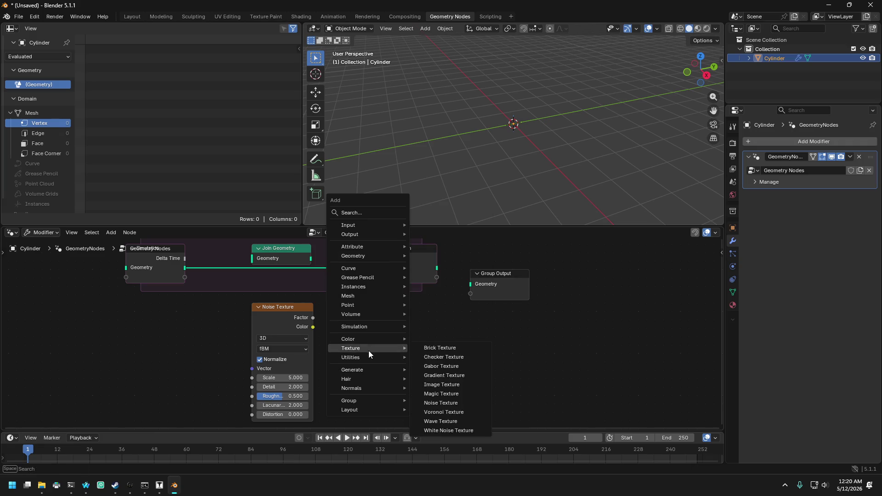
{"action": "mouse_move", "coordinate": [369, 360]}
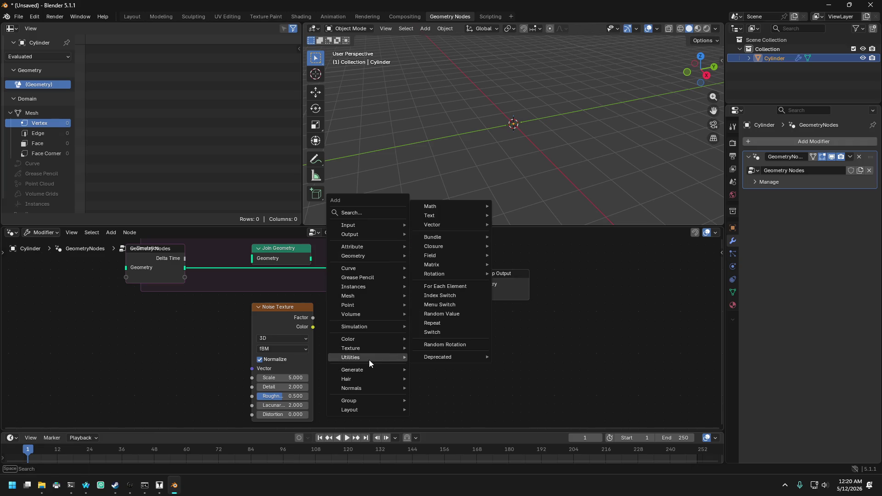
{"action": "mouse_move", "coordinate": [445, 265]}
{"action": "mouse_move", "coordinate": [445, 228]}
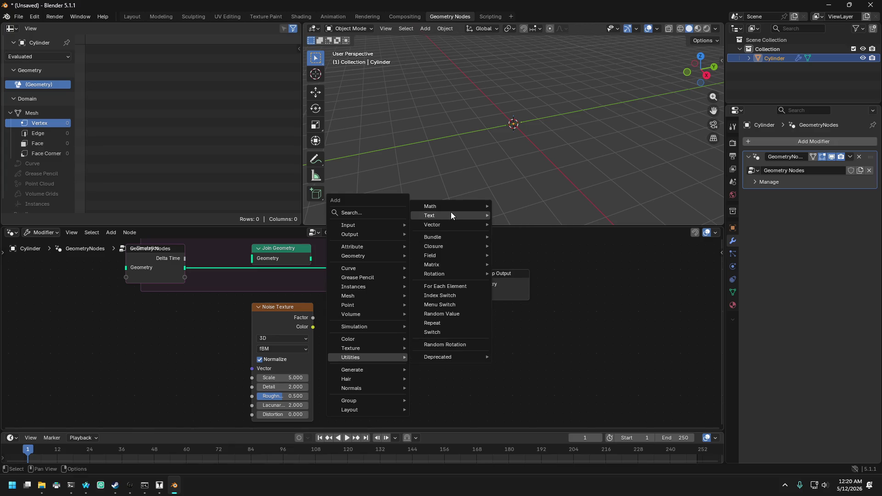
{"action": "mouse_move", "coordinate": [451, 211]}
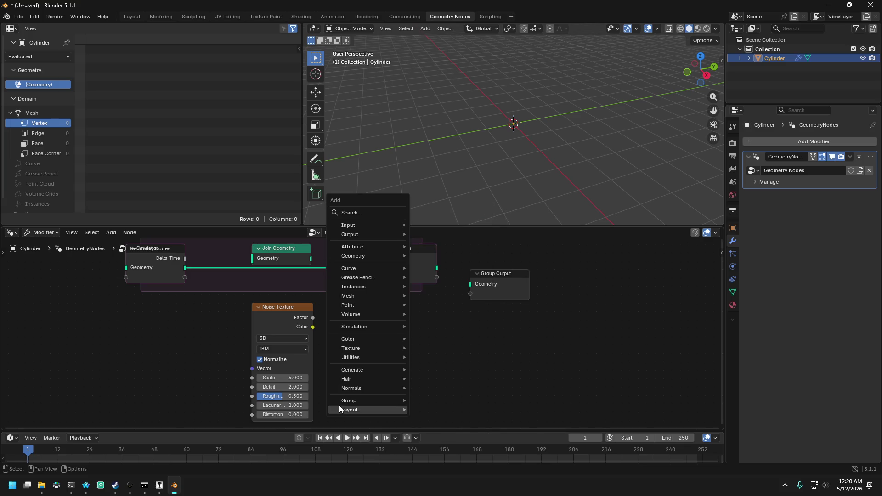
{"action": "mouse_move", "coordinate": [353, 386]}
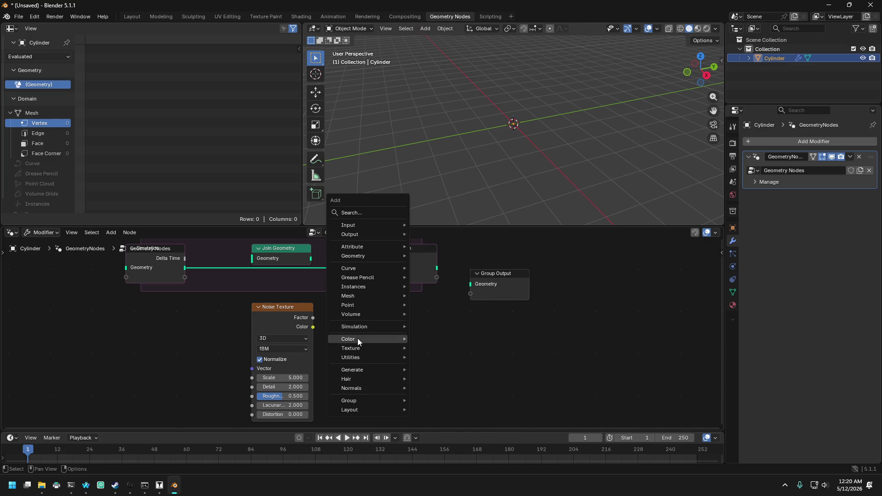
{"action": "left_click", "coordinate": [359, 214]}
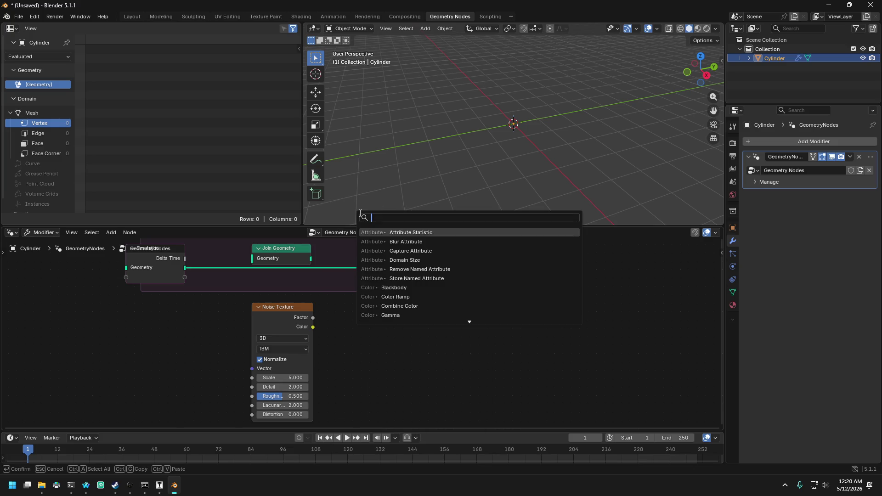
- Search 'set position' and place a Set Position node right of the Noise Texture
{"action": "type", "text": "set po"}
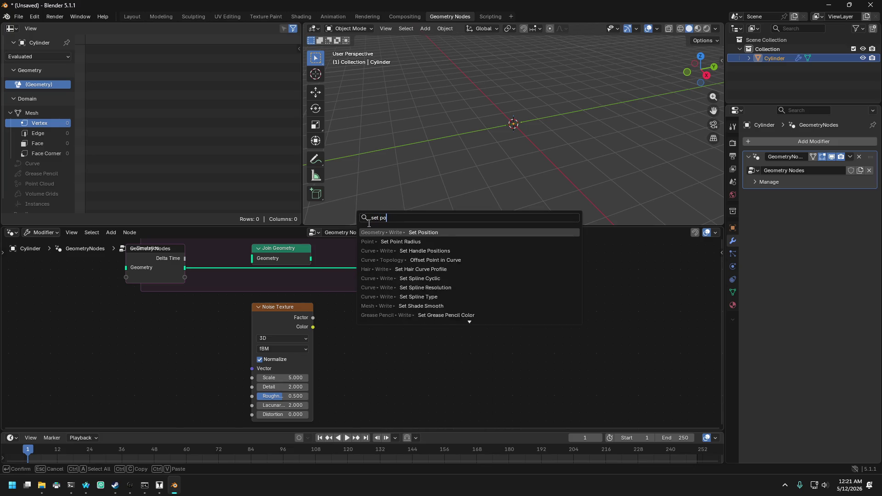
{"action": "type", "text": "sition"}
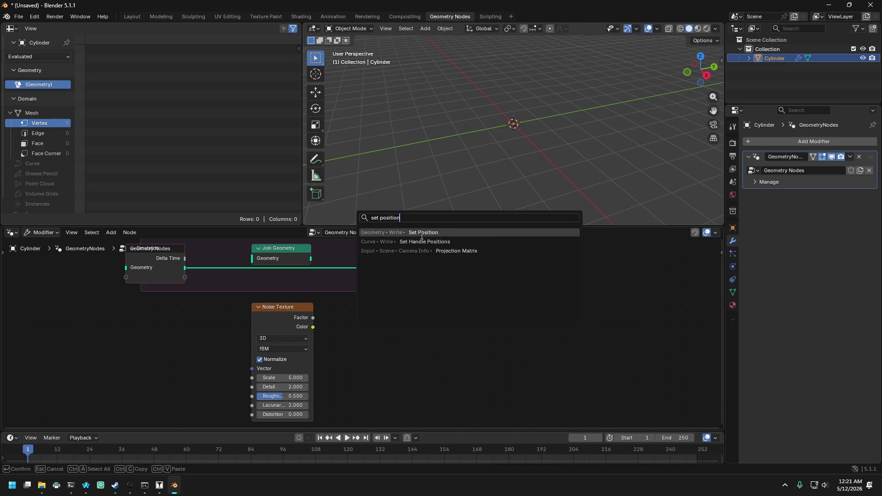
{"action": "left_click", "coordinate": [418, 232]}
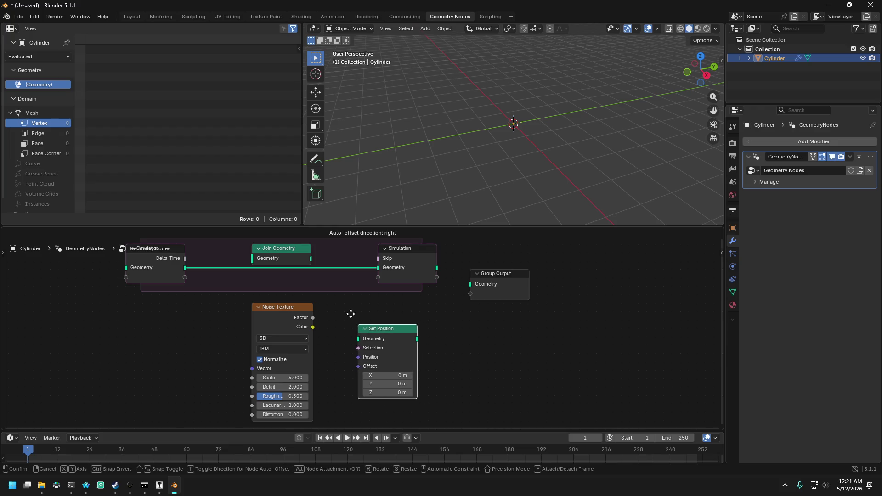
{"action": "left_click", "coordinate": [332, 286]}
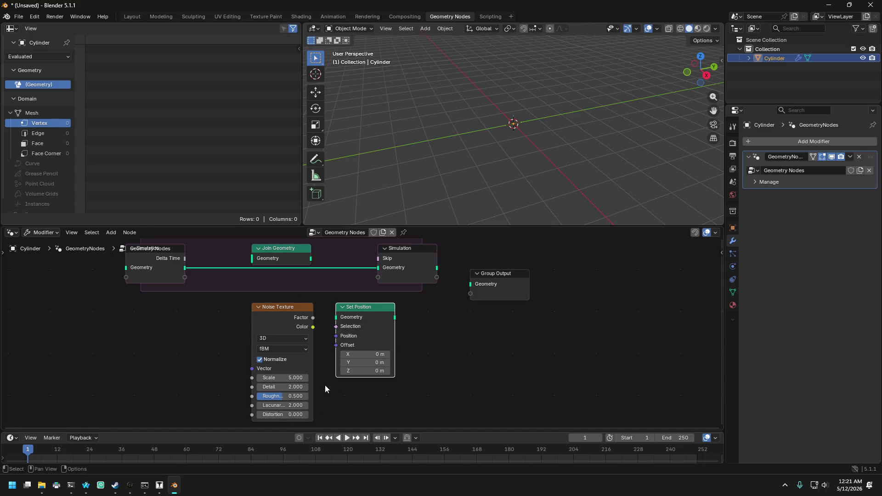
{"action": "left_click", "coordinate": [84, 488]}
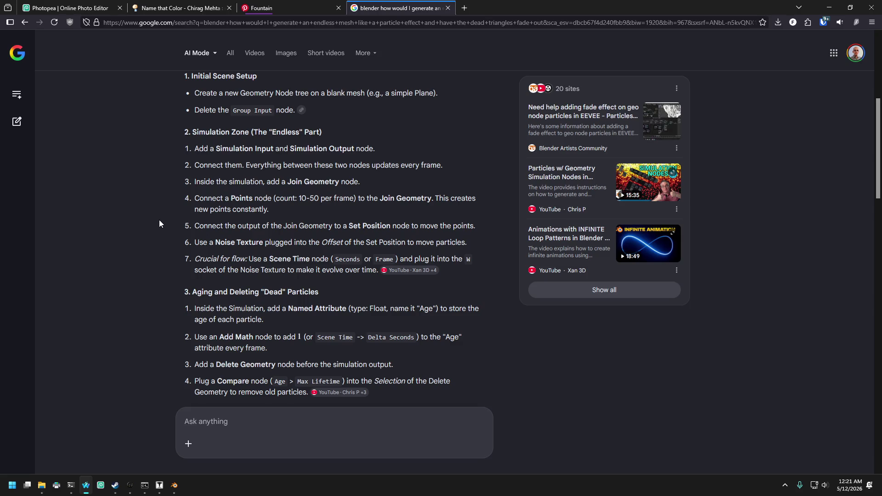
- Add a Points node left of Noise Texture and connect its Points output into Join Geometry
{"action": "left_click", "coordinate": [175, 485]}
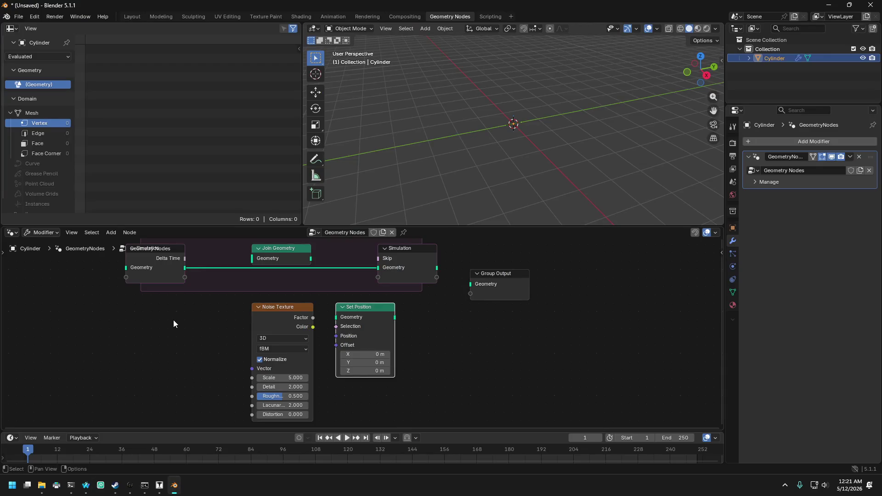
{"action": "key", "text": "shift+a"}
{"action": "left_click", "coordinate": [140, 273]}
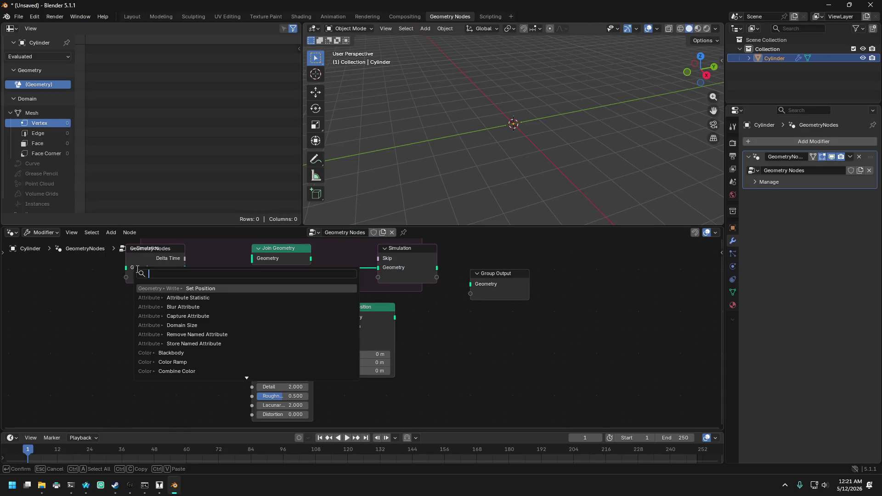
{"action": "type", "text": "points"}
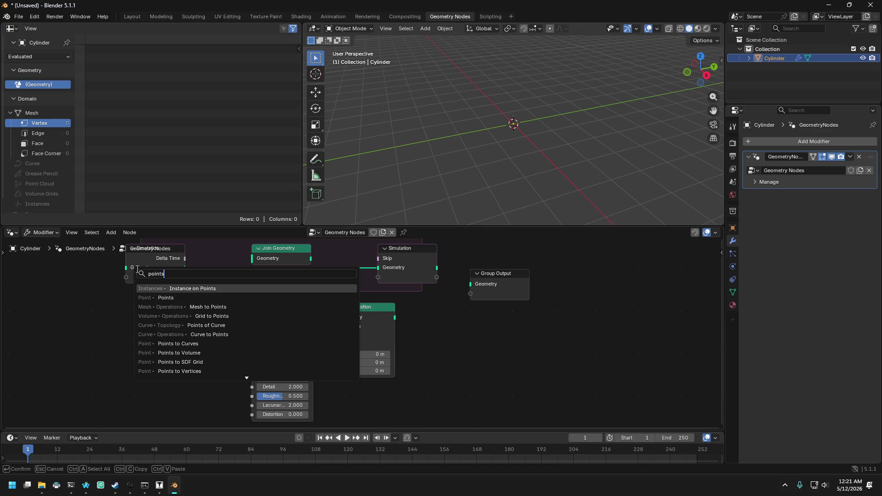
{"action": "left_click", "coordinate": [165, 298]}
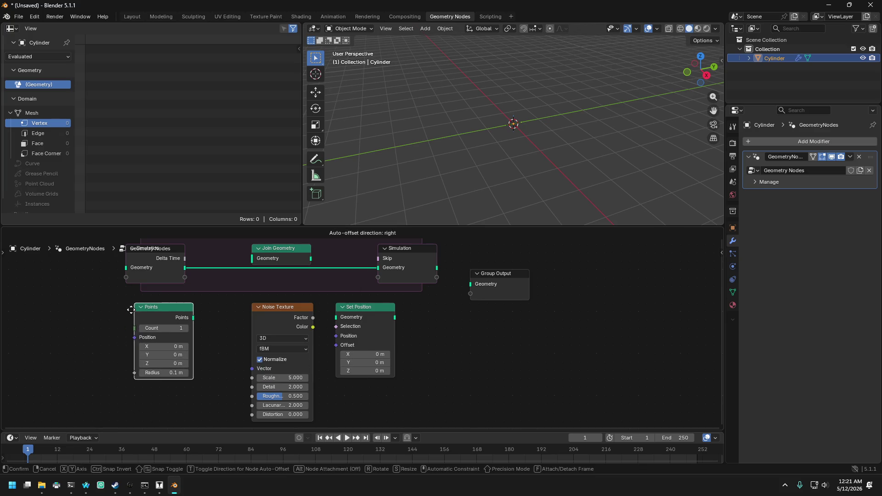
{"action": "left_click", "coordinate": [125, 311]}
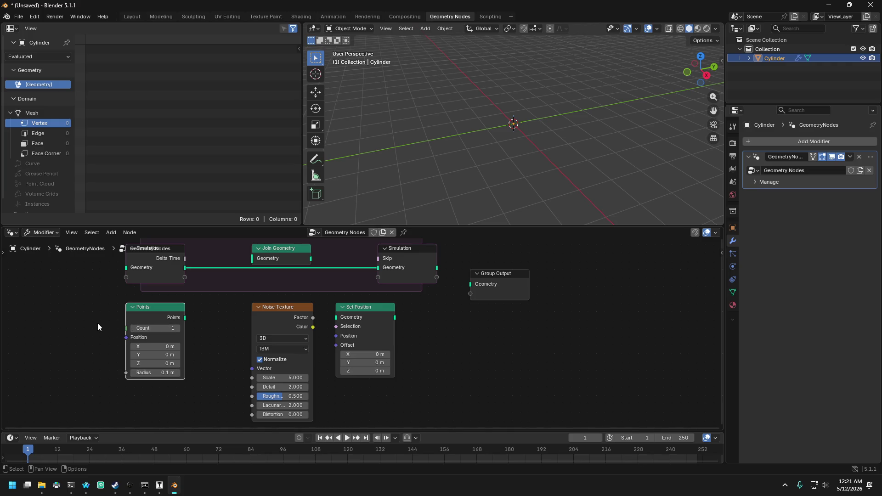
{"action": "mouse_move", "coordinate": [185, 318]}
{"action": "left_mouse_down"}
{"action": "mouse_move", "coordinate": [253, 256]}
{"action": "mouse_move", "coordinate": [257, 275]}
{"action": "left_mouse_up"}
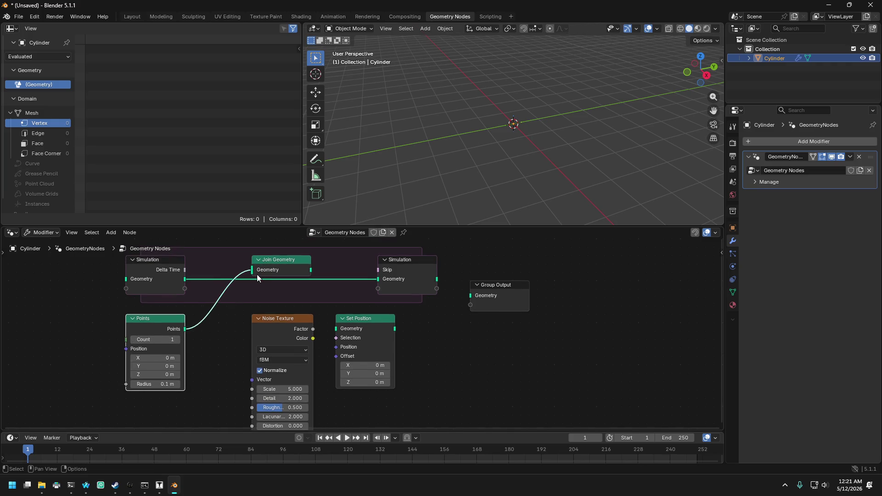
{"action": "left_click", "coordinate": [87, 486]}
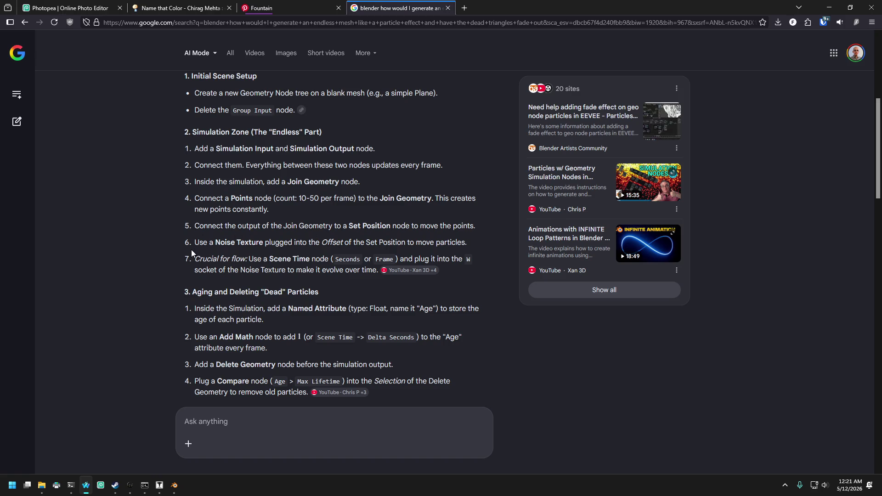
- Link the Join Geometry output into the Set Position node's Geometry input
{"action": "left_click", "coordinate": [174, 486]}
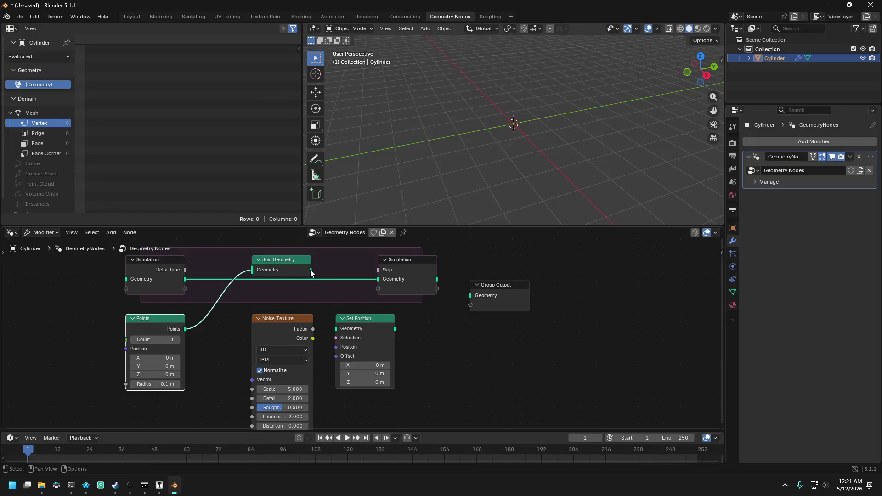
{"action": "mouse_move", "coordinate": [312, 270]}
{"action": "left_mouse_down"}
{"action": "mouse_move", "coordinate": [340, 344]}
{"action": "mouse_move", "coordinate": [335, 328]}
{"action": "mouse_move", "coordinate": [416, 319]}
{"action": "left_mouse_up"}
{"action": "left_click", "coordinate": [374, 319]}
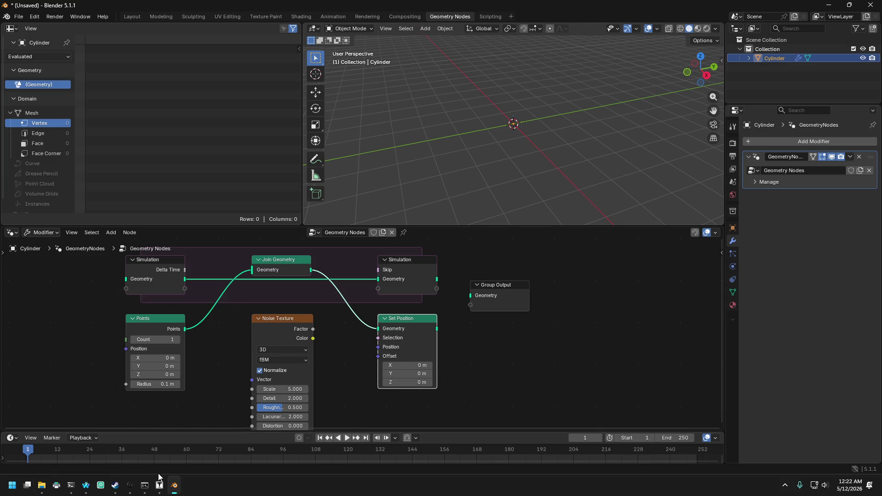
{"action": "left_click", "coordinate": [87, 489]}
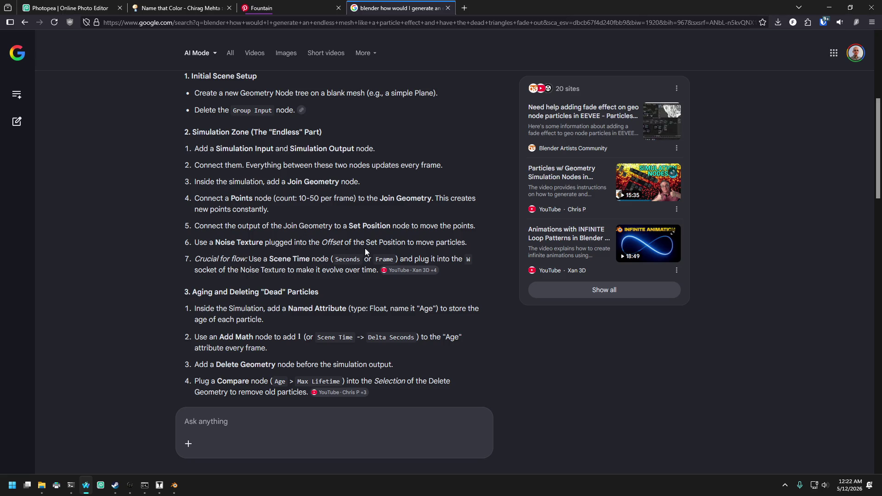
{"action": "left_click", "coordinate": [174, 486]}
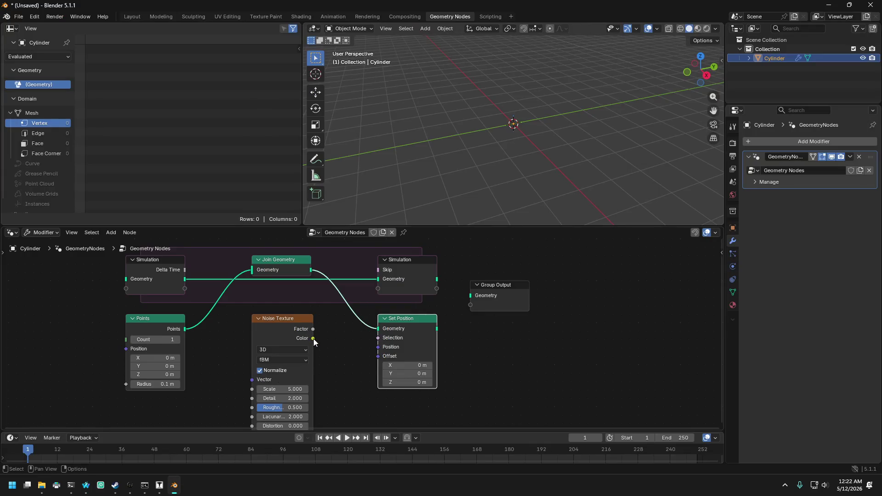
- Wire the Noise Texture's Factor output into Set Position's Position input
{"action": "mouse_move", "coordinate": [313, 329]}
{"action": "mouse_move", "coordinate": [313, 329]}
{"action": "left_mouse_down"}
{"action": "mouse_move", "coordinate": [344, 367]}
{"action": "mouse_move", "coordinate": [377, 349]}
{"action": "left_mouse_up"}
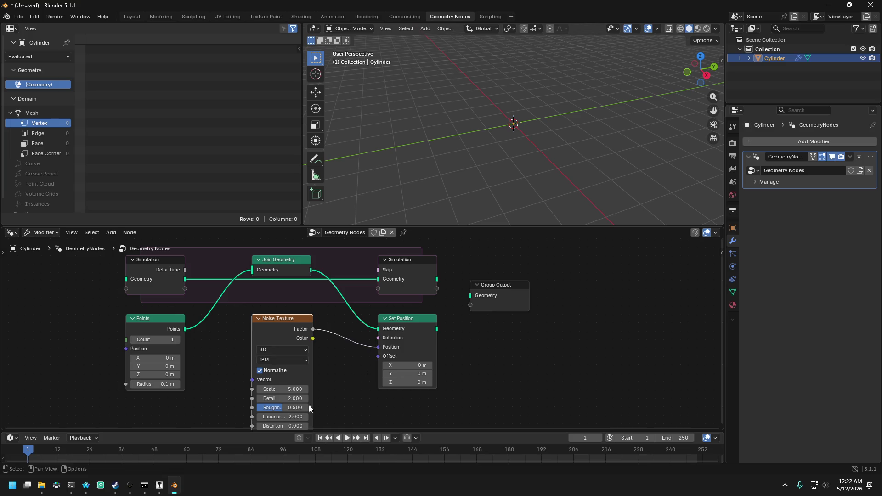
{"action": "left_click", "coordinate": [84, 488]}
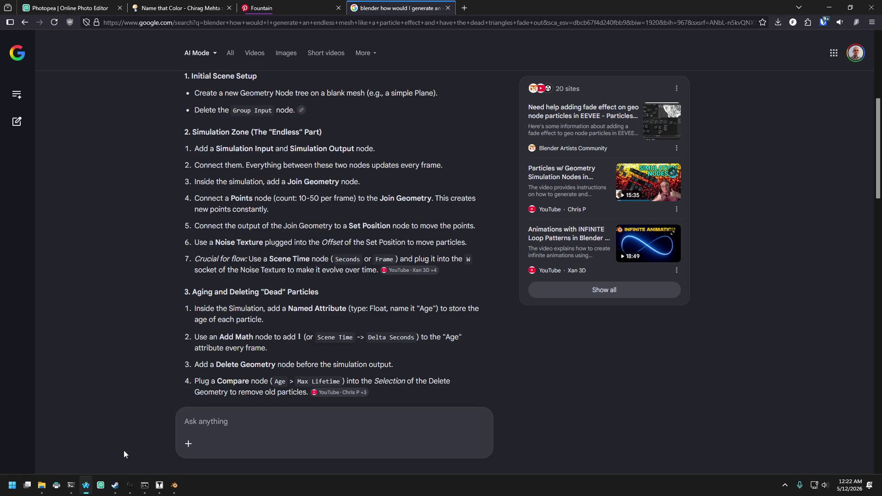
{"action": "left_click", "coordinate": [174, 485]}
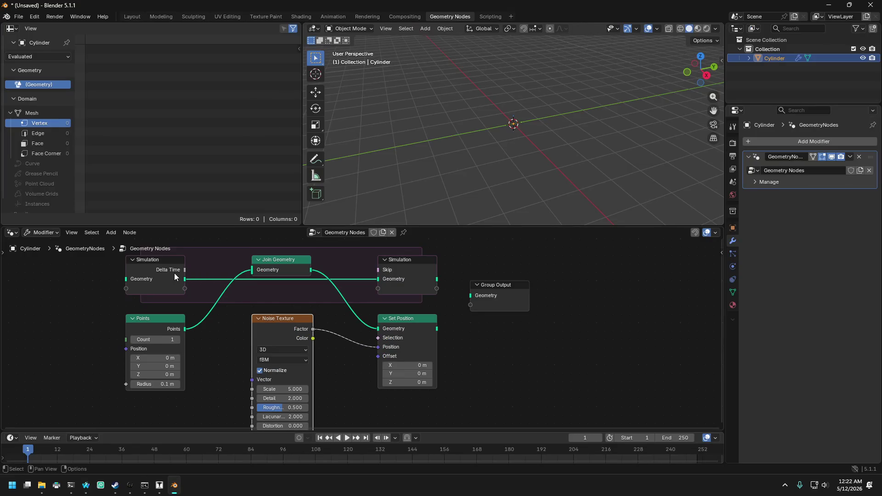
- Widen the zone, linking Set Position to Simulation Output and input geometry to Join Geometry
{"action": "mouse_move", "coordinate": [162, 260]}
{"action": "left_mouse_down"}
{"action": "mouse_move", "coordinate": [87, 256]}
{"action": "mouse_move", "coordinate": [92, 264]}
{"action": "left_mouse_up"}
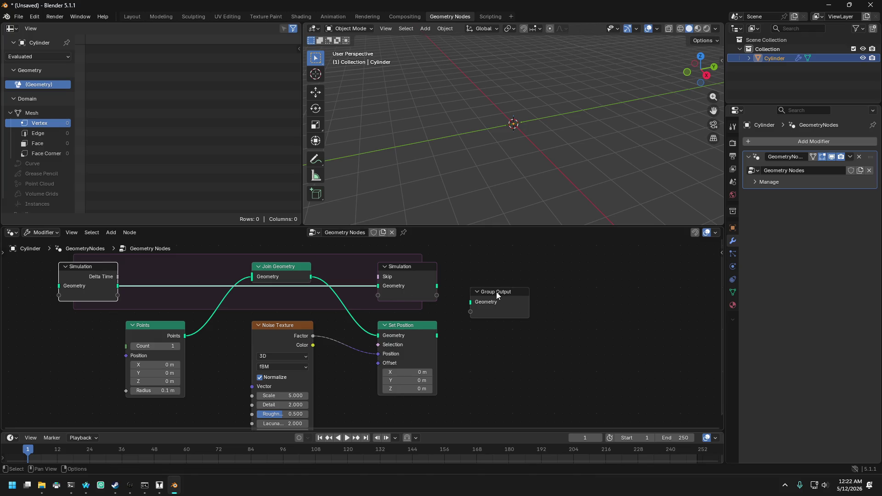
{"action": "left_click_drag", "start_coordinate": [501, 289], "coordinate": [594, 361]}
{"action": "left_click", "coordinate": [405, 268]}
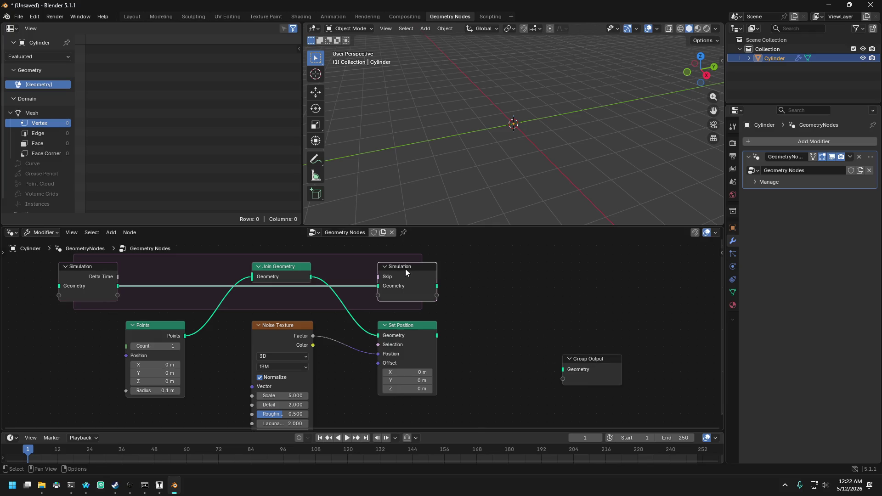
{"action": "left_click_drag", "start_coordinate": [409, 266], "coordinate": [477, 267]}
{"action": "left_click_drag", "start_coordinate": [437, 336], "coordinate": [445, 286]}
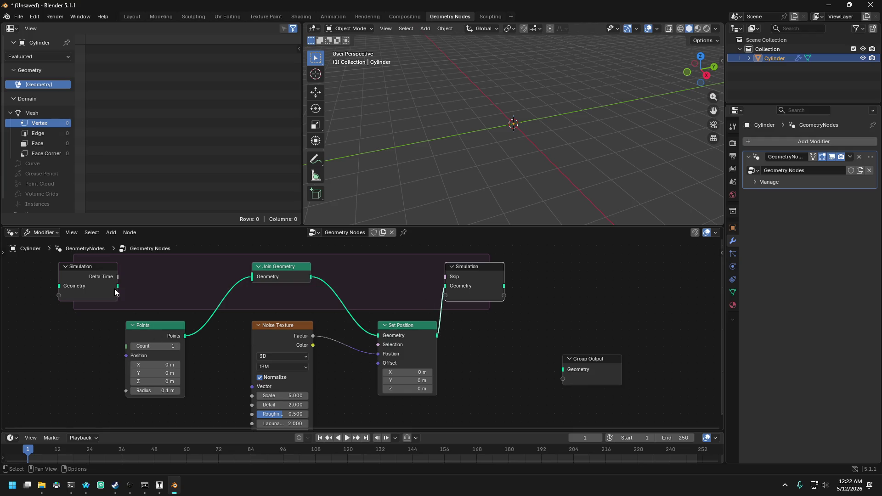
{"action": "mouse_move", "coordinate": [118, 287]}
{"action": "left_mouse_down"}
{"action": "mouse_move", "coordinate": [137, 294]}
{"action": "mouse_move", "coordinate": [117, 306]}
{"action": "mouse_move", "coordinate": [256, 279]}
{"action": "left_mouse_up"}
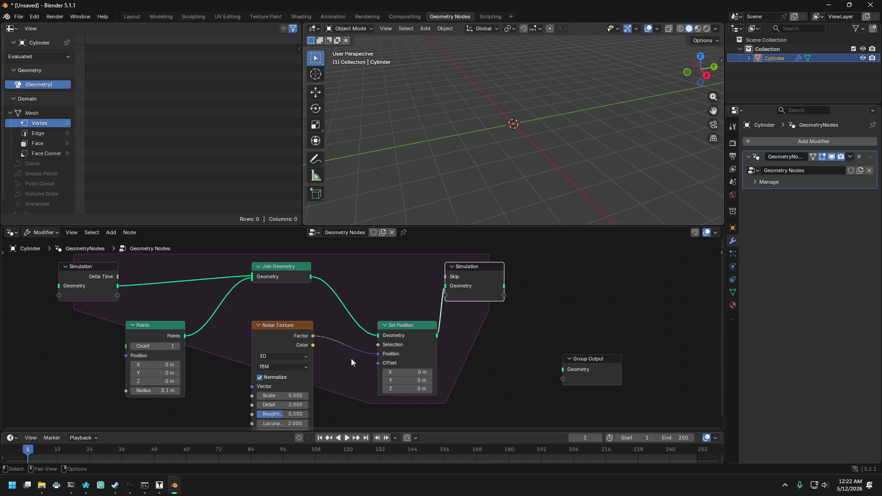
- Reposition Points, Set Position, Join Geometry and Noise Texture inside the simulation zone
{"action": "mouse_move", "coordinate": [179, 334]}
{"action": "left_mouse_down"}
{"action": "mouse_move", "coordinate": [208, 311]}
{"action": "mouse_move", "coordinate": [209, 293]}
{"action": "mouse_move", "coordinate": [195, 290]}
{"action": "mouse_move", "coordinate": [175, 316]}
{"action": "mouse_move", "coordinate": [238, 316]}
{"action": "mouse_move", "coordinate": [203, 313]}
{"action": "left_mouse_up"}
{"action": "mouse_move", "coordinate": [222, 331]}
{"action": "left_mouse_down"}
{"action": "mouse_move", "coordinate": [205, 328]}
{"action": "mouse_move", "coordinate": [215, 328]}
{"action": "left_mouse_up"}
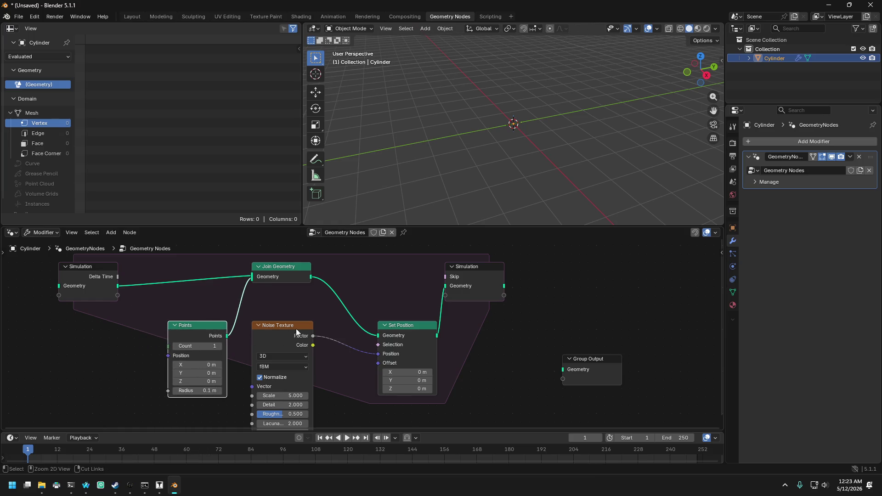
{"action": "left_click", "coordinate": [385, 325]}
{"action": "left_click", "coordinate": [386, 324]}
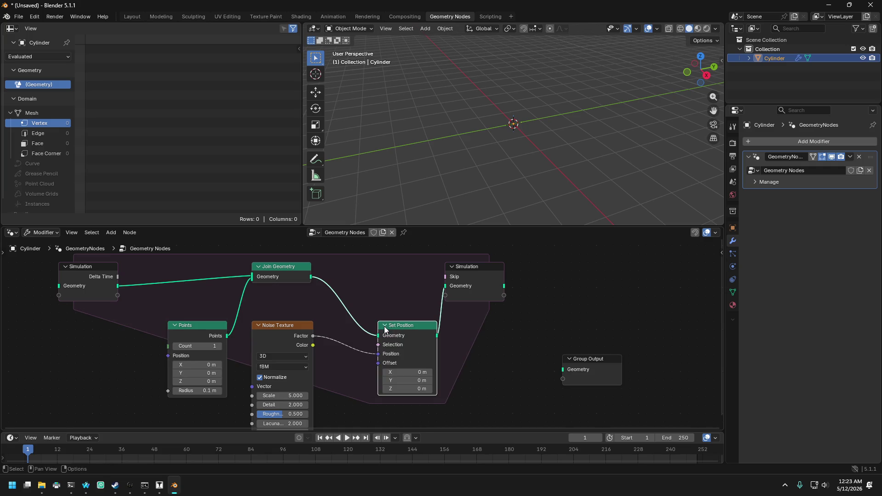
{"action": "mouse_move", "coordinate": [399, 326]}
{"action": "left_mouse_down"}
{"action": "mouse_move", "coordinate": [351, 268]}
{"action": "mouse_move", "coordinate": [393, 260]}
{"action": "left_mouse_up"}
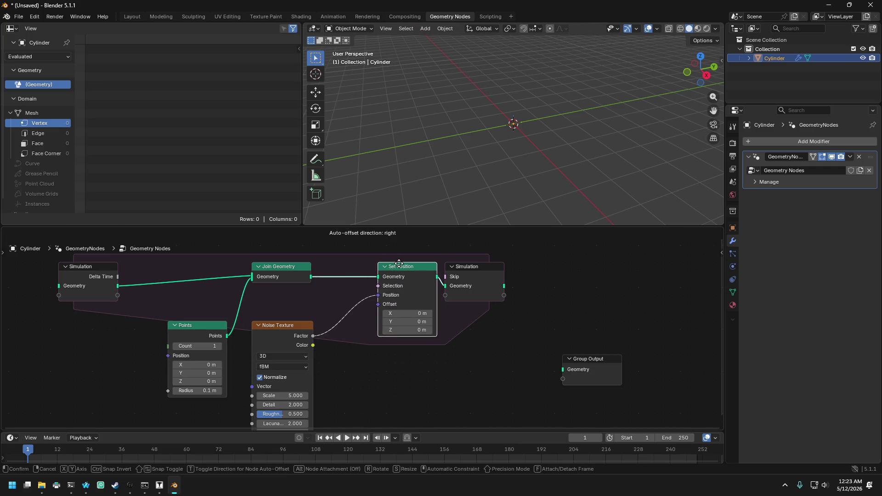
{"action": "left_click_drag", "start_coordinate": [300, 266], "coordinate": [359, 266]}
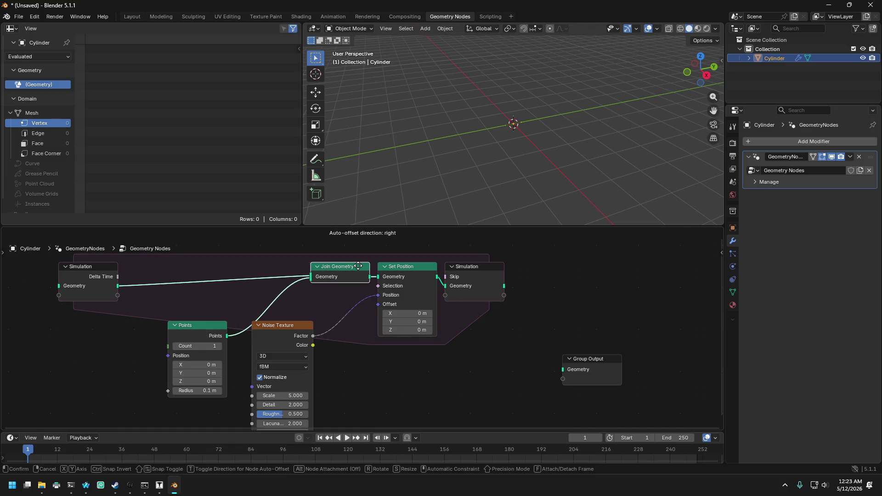
{"action": "mouse_move", "coordinate": [295, 325]}
{"action": "left_mouse_down"}
{"action": "mouse_move", "coordinate": [349, 311]}
{"action": "mouse_move", "coordinate": [355, 294]}
{"action": "mouse_move", "coordinate": [337, 311]}
{"action": "mouse_move", "coordinate": [346, 316]}
{"action": "mouse_move", "coordinate": [329, 317]}
{"action": "left_mouse_up"}
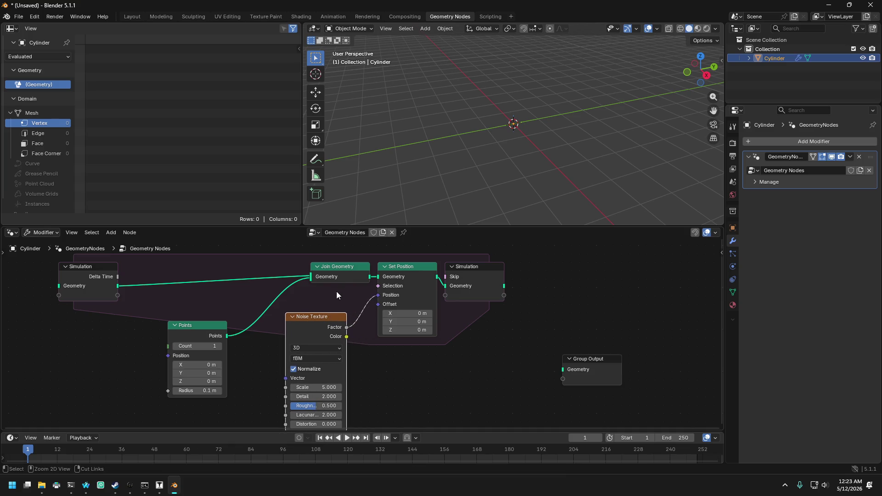
- Fine-tune Points and Simulation Input positions, cancelling the Simulation Output move
{"action": "left_click_drag", "start_coordinate": [340, 266], "coordinate": [315, 268]}
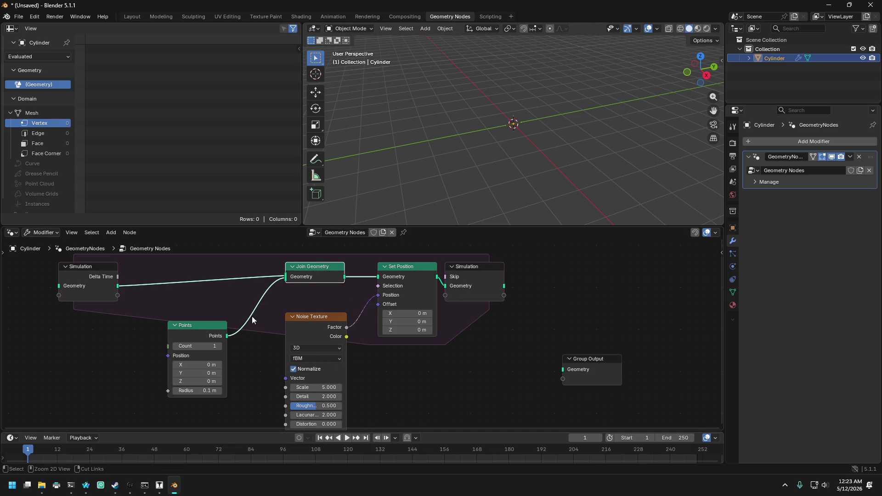
{"action": "mouse_move", "coordinate": [185, 325]}
{"action": "left_mouse_down"}
{"action": "mouse_move", "coordinate": [184, 275]}
{"action": "mouse_move", "coordinate": [177, 350]}
{"action": "left_mouse_up"}
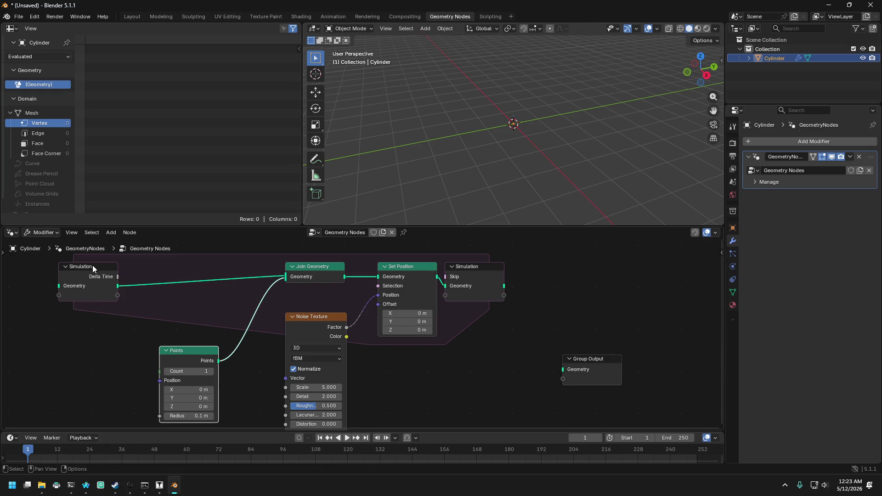
{"action": "mouse_move", "coordinate": [93, 266]}
{"action": "left_mouse_down"}
{"action": "mouse_move", "coordinate": [170, 248]}
{"action": "mouse_move", "coordinate": [174, 276]}
{"action": "mouse_move", "coordinate": [183, 277]}
{"action": "left_mouse_up"}
{"action": "left_click_drag", "start_coordinate": [469, 297], "coordinate": [483, 272]}
{"action": "key", "text": "Escape"}
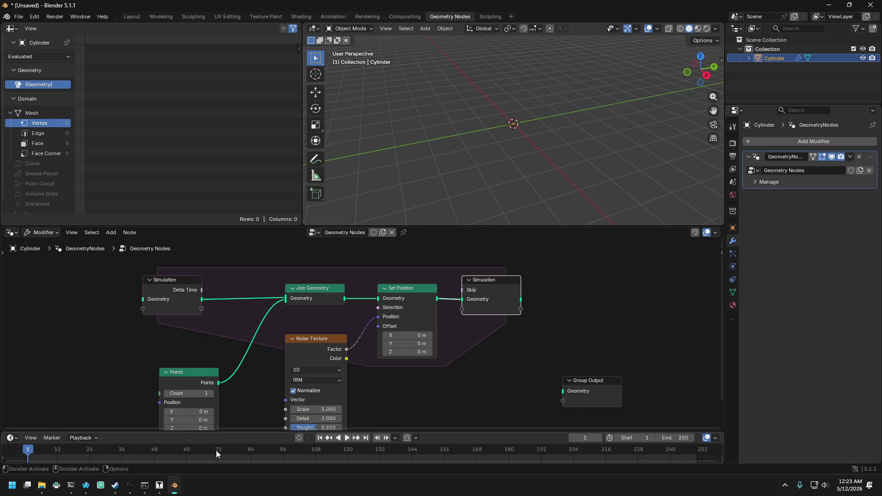
{"action": "left_click", "coordinate": [86, 486]}
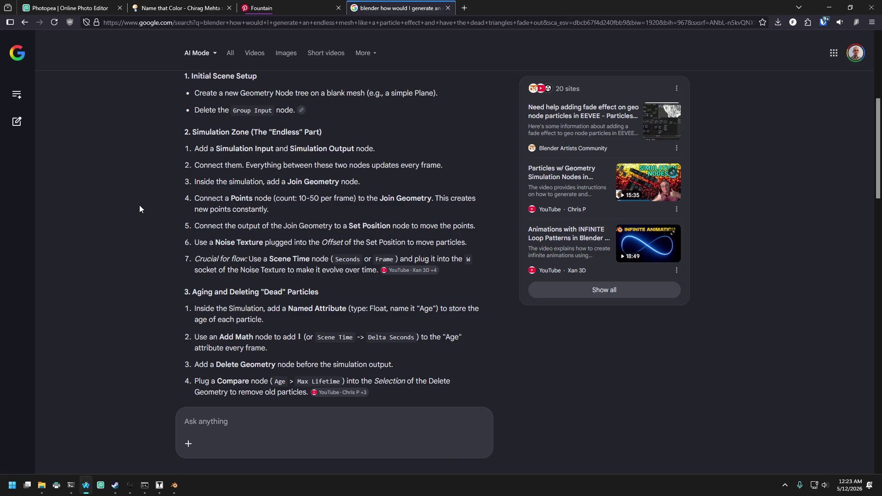
{"action": "left_click", "coordinate": [174, 485]}
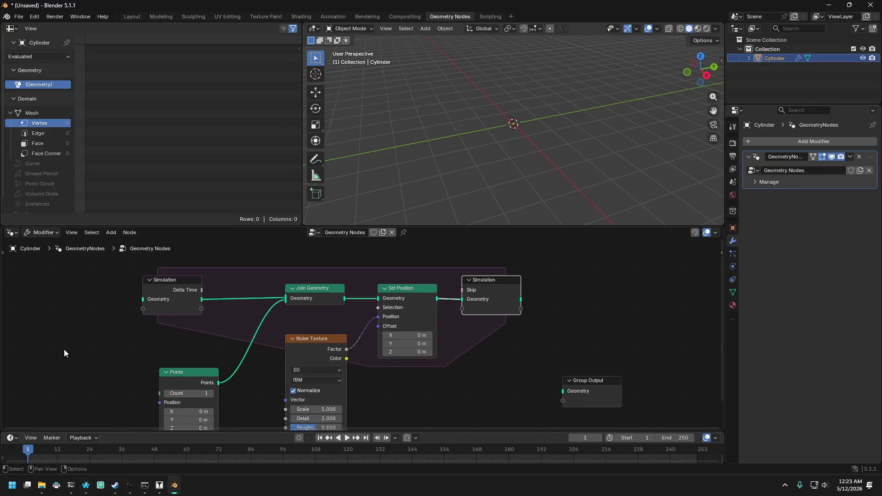
{"action": "key", "text": "shift+a"}
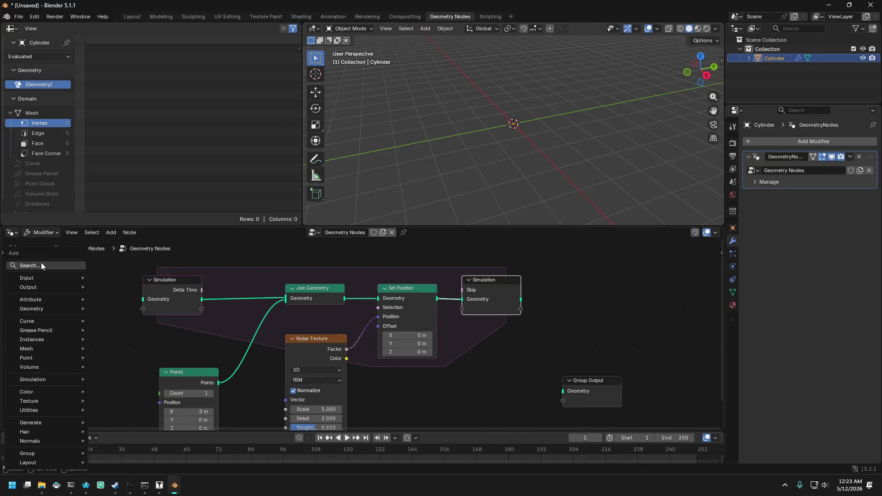
- Search 'SCENE TIME' and place the Scene Time node left of Points
{"action": "left_click", "coordinate": [42, 265]}
{"action": "type", "text": "SCENE"}
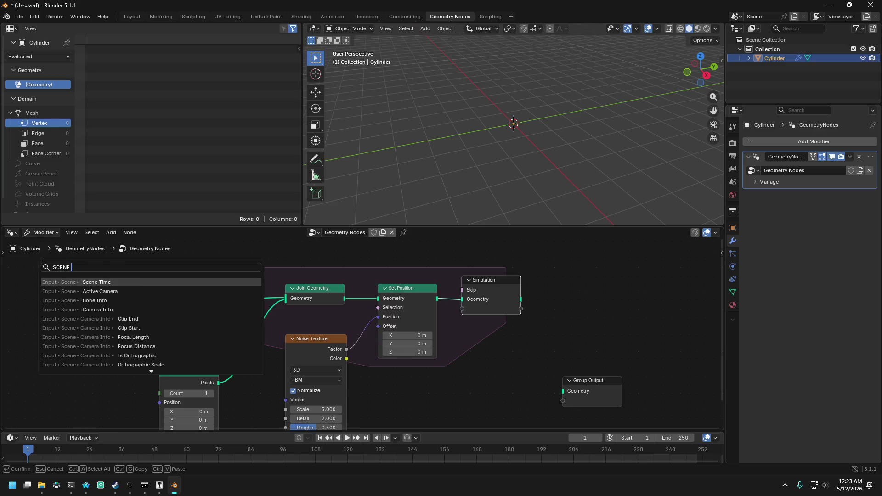
{"action": "type", "text": " TIME"}
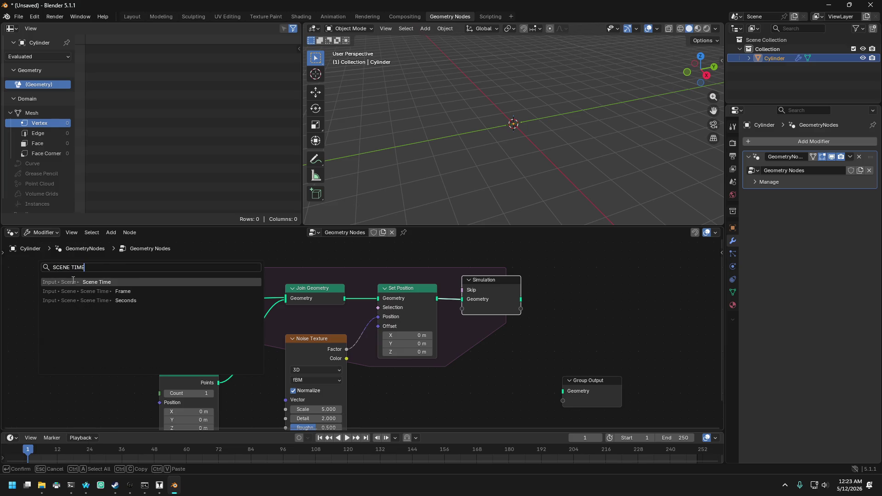
{"action": "left_click", "coordinate": [73, 282]}
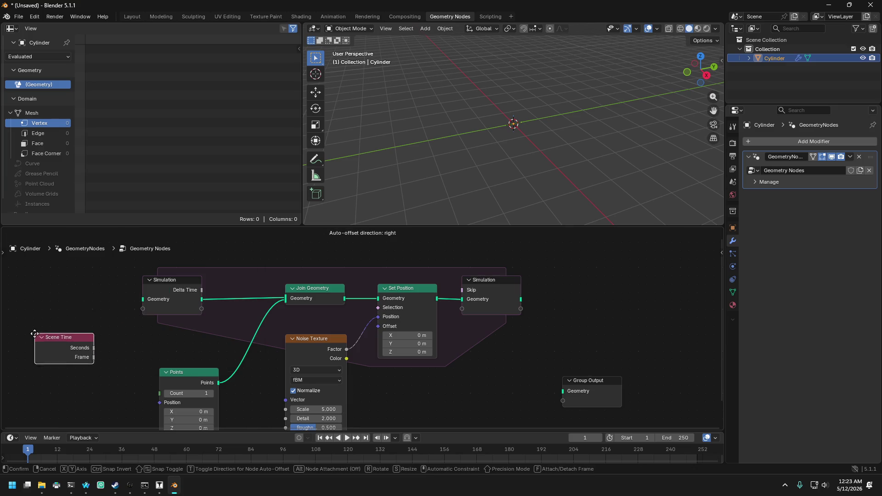
{"action": "left_click", "coordinate": [66, 343]}
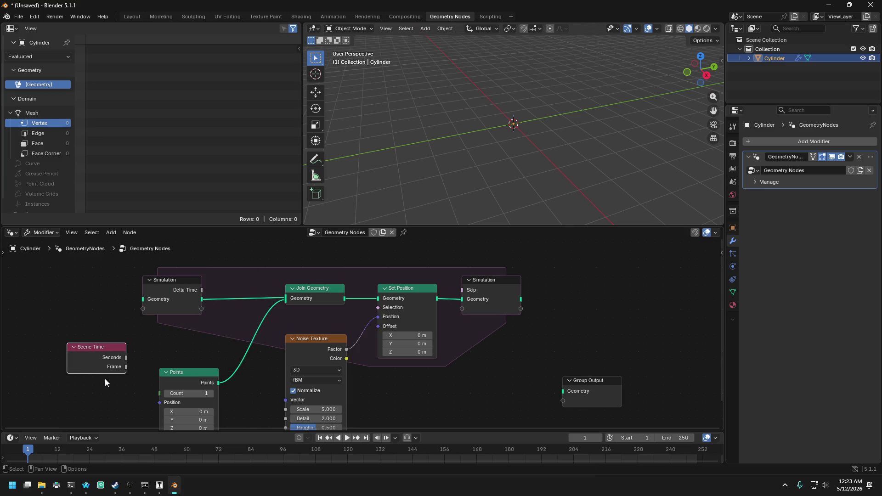
{"action": "mouse_move", "coordinate": [160, 486]}
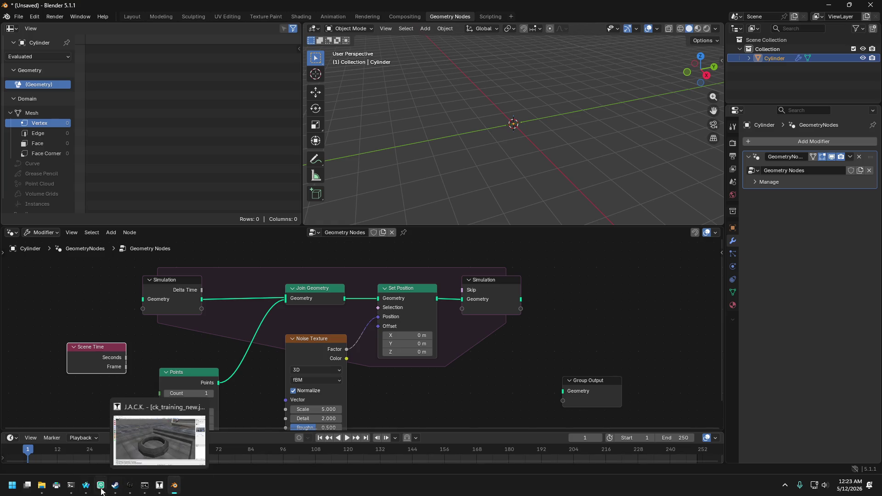
{"action": "left_click", "coordinate": [86, 486]}
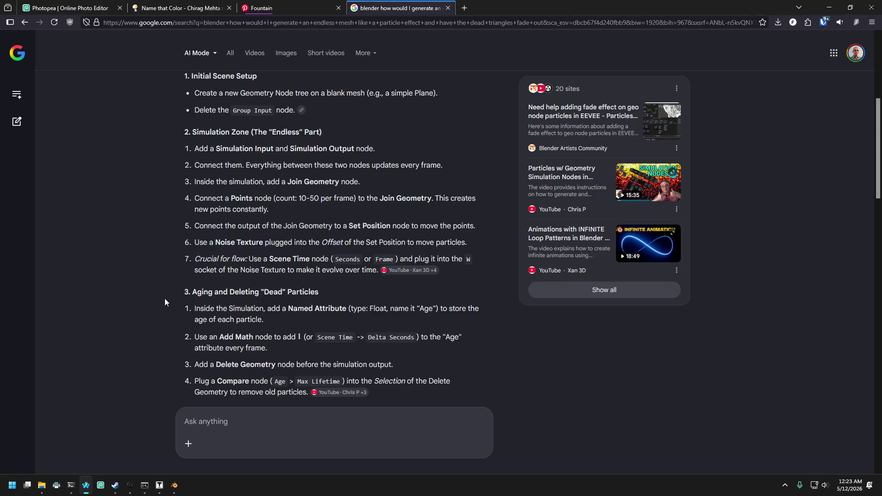
- Place a Named Attribute node below the simulation zone and zoom out to frame the tree
{"action": "left_click", "coordinate": [176, 487]}
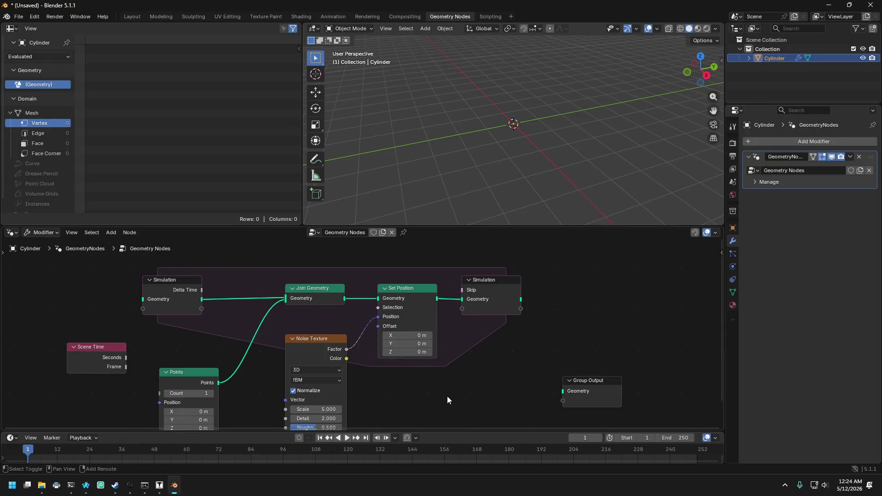
{"action": "key", "text": "shift+a"}
{"action": "left_click", "coordinate": [418, 270]}
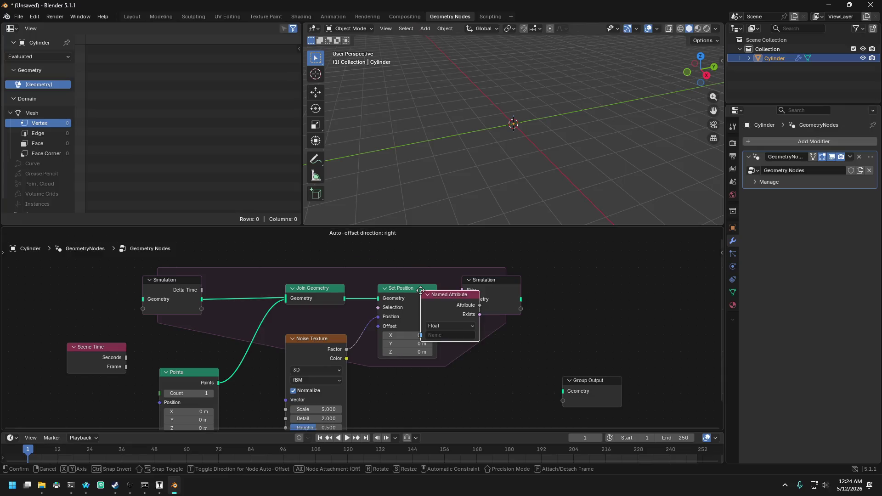
{"action": "left_click", "coordinate": [389, 386]}
{"action": "scroll", "coordinate": [462, 368], "scroll_direction": "down", "scroll_amount": 3}
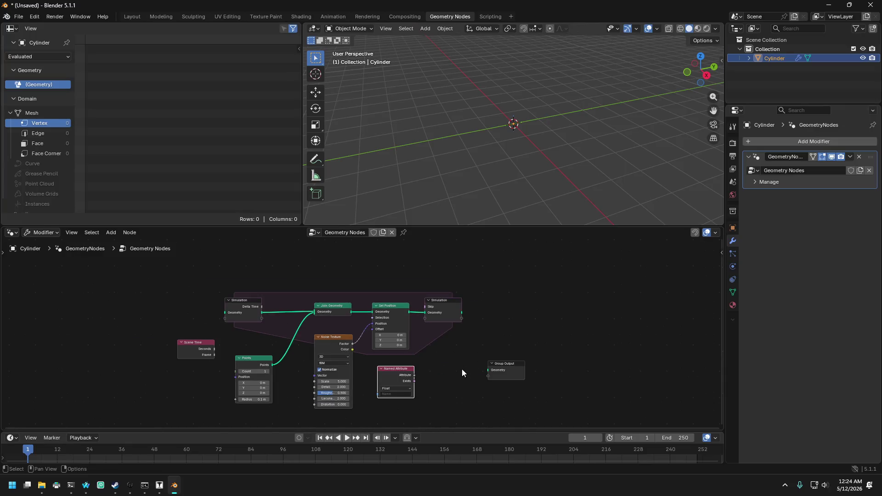
{"action": "mouse_move", "coordinate": [444, 394]}
{"action": "middle_mouse_down"}
{"action": "mouse_move", "coordinate": [464, 311]}
{"action": "mouse_move", "coordinate": [464, 319]}
{"action": "middle_mouse_up"}
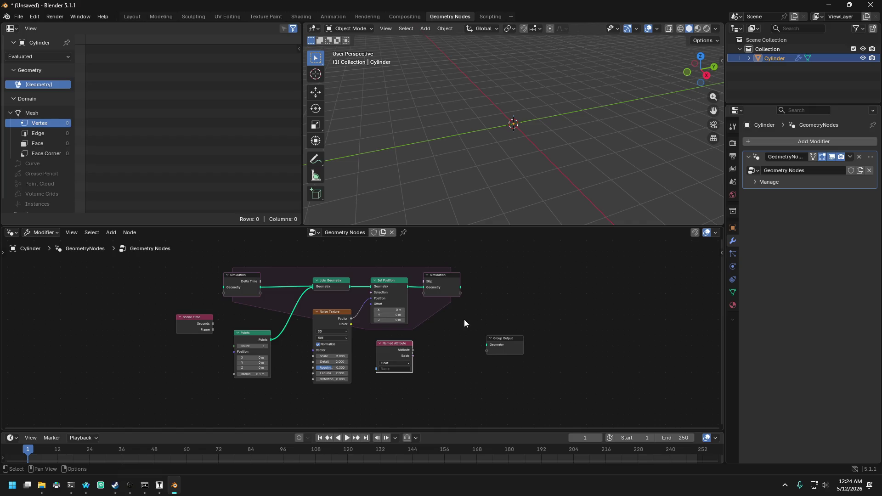
{"action": "left_click", "coordinate": [86, 485]}
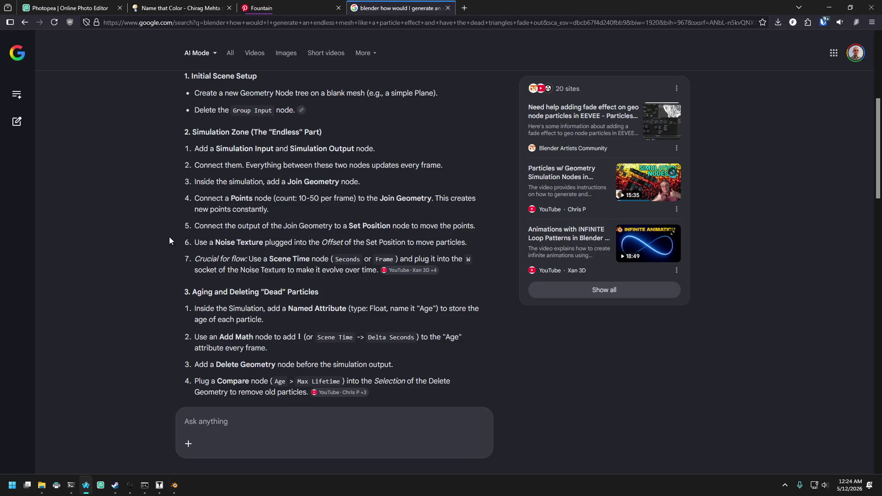
{"action": "left_click", "coordinate": [175, 485]}
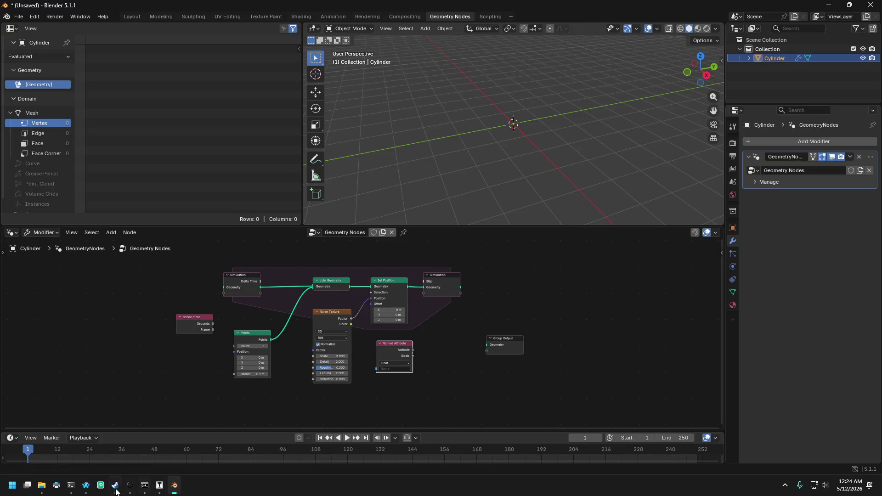
{"action": "left_click", "coordinate": [86, 485]}
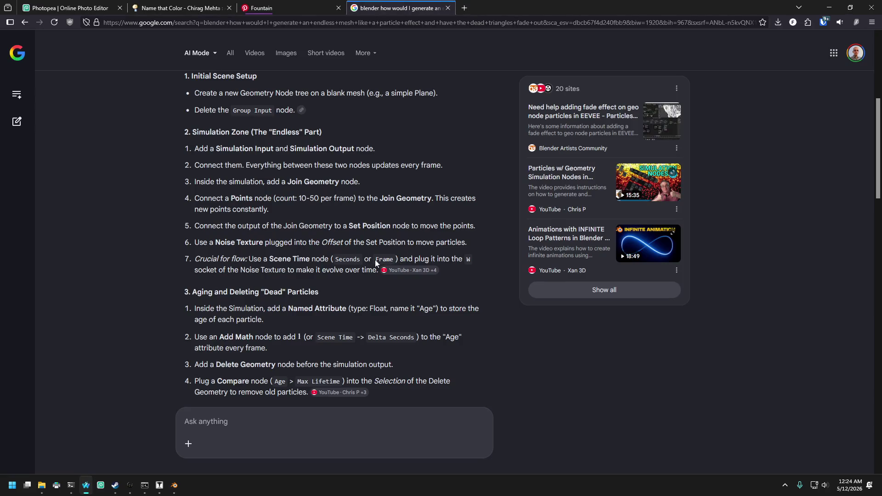
{"action": "left_click", "coordinate": [174, 485]}
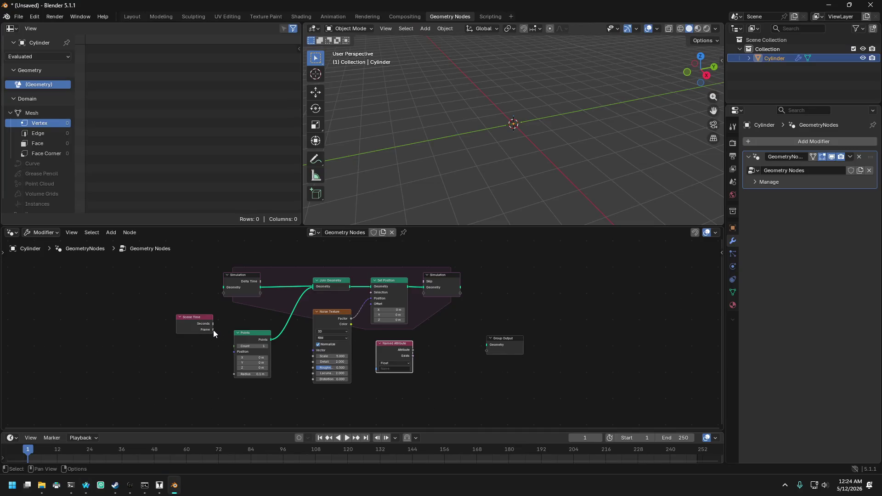
- Connect Scene Time's Frame to Noise Texture's Vector, abandoning a 'NOISE' node search
{"action": "mouse_move", "coordinate": [214, 330]}
{"action": "left_mouse_down"}
{"action": "mouse_move", "coordinate": [314, 327]}
{"action": "mouse_move", "coordinate": [321, 384]}
{"action": "mouse_move", "coordinate": [315, 351]}
{"action": "left_mouse_up"}
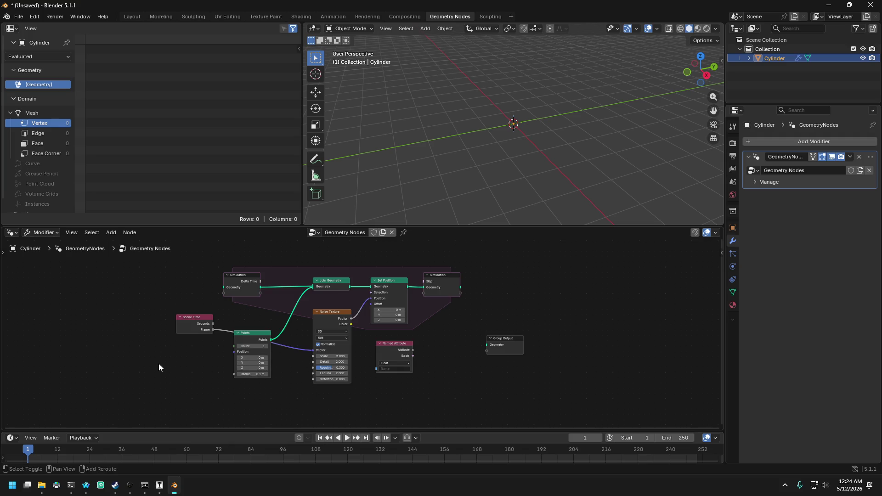
{"action": "key", "text": "shift+a"}
{"action": "type", "text": "NOISE"}
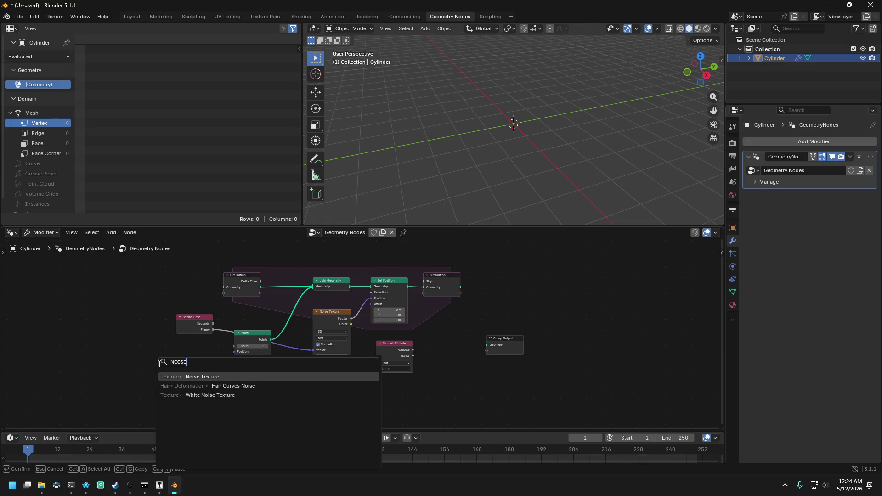
{"action": "key", "text": "Escape"}
- Pan the graph and drag the node editor's top border up to enlarge it
{"action": "middle_click_drag", "start_coordinate": [90, 325], "coordinate": [256, 325]}
{"action": "scroll", "coordinate": [366, 402], "scroll_direction": "down", "scroll_amount": 6, "text": "ctrl"}
{"action": "scroll", "coordinate": [354, 376], "scroll_direction": "up", "scroll_amount": 3, "text": "ctrl"}
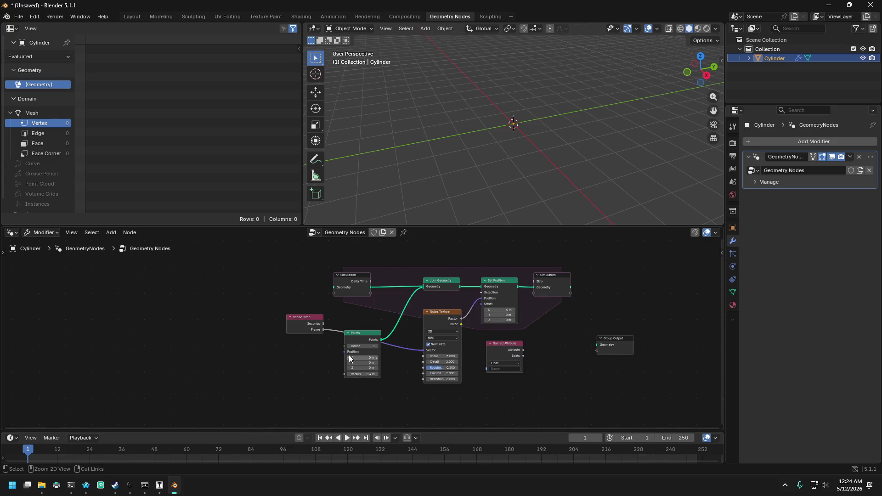
{"action": "left_click_drag", "start_coordinate": [410, 226], "coordinate": [394, 101]}
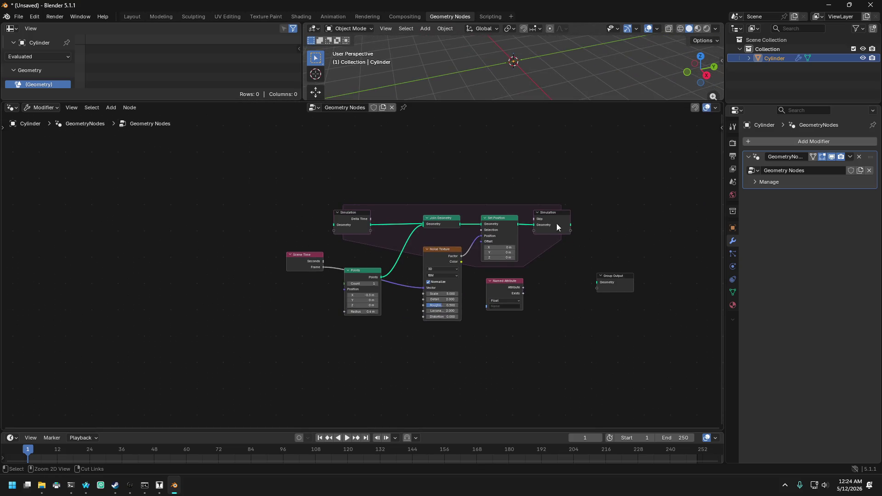
- Stack Points under the Simulation input with Scene Time just below Points
{"action": "scroll", "coordinate": [473, 274], "scroll_direction": "up", "scroll_amount": 3}
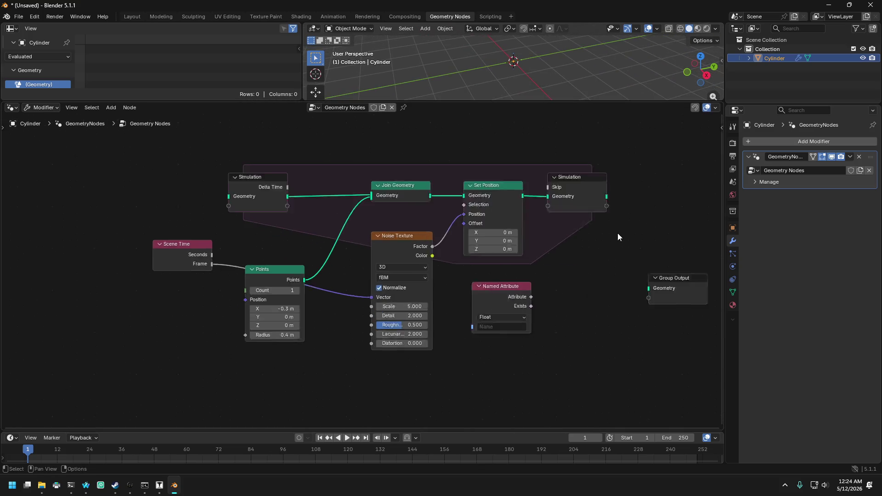
{"action": "middle_click_drag", "start_coordinate": [479, 278], "coordinate": [411, 302]}
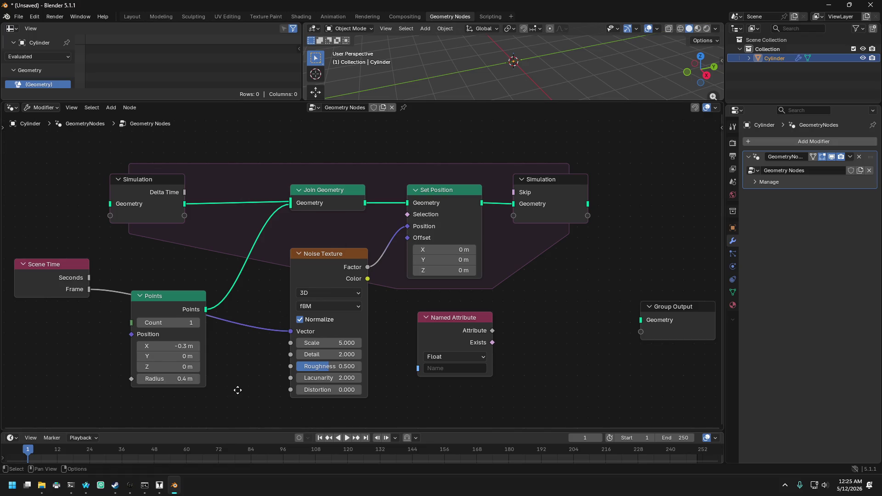
{"action": "mouse_move", "coordinate": [237, 390]}
{"action": "middle_mouse_down"}
{"action": "mouse_move", "coordinate": [246, 377]}
{"action": "mouse_move", "coordinate": [245, 385]}
{"action": "middle_mouse_up"}
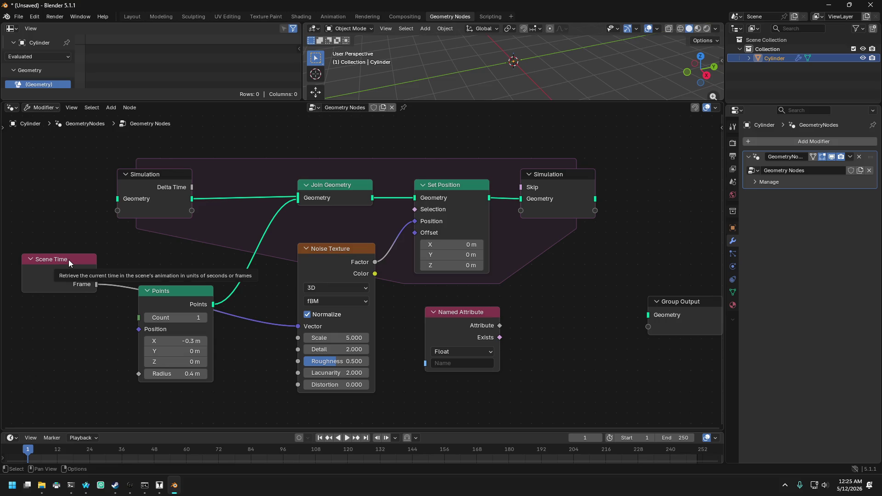
{"action": "mouse_move", "coordinate": [68, 261]}
{"action": "left_mouse_down"}
{"action": "mouse_move", "coordinate": [87, 361]}
{"action": "mouse_move", "coordinate": [84, 422]}
{"action": "left_mouse_up"}
{"action": "mouse_move", "coordinate": [174, 239]}
{"action": "left_mouse_down"}
{"action": "mouse_move", "coordinate": [138, 203]}
{"action": "mouse_move", "coordinate": [149, 182]}
{"action": "left_mouse_up"}
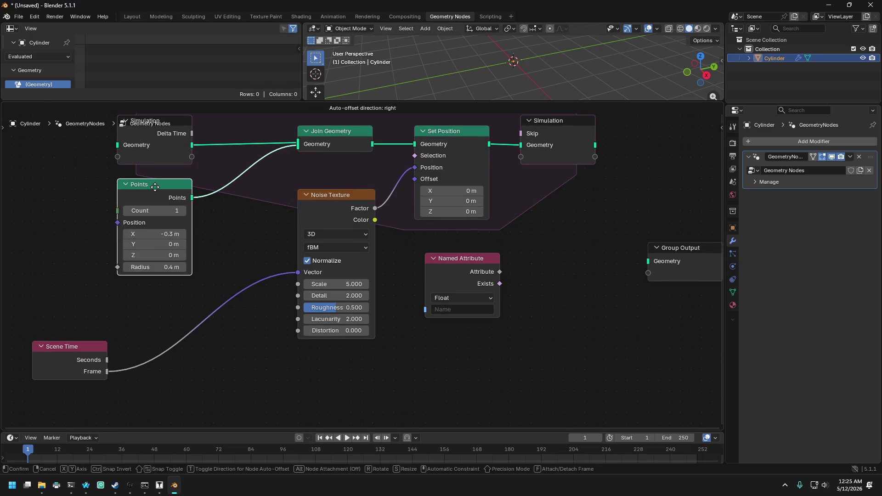
{"action": "left_click_drag", "start_coordinate": [82, 346], "coordinate": [170, 291]}
{"action": "left_click", "coordinate": [257, 393]}
- Nudge Named Attribute up-left and move Group Output beside it
{"action": "scroll", "coordinate": [275, 298], "scroll_direction": "up", "scroll_amount": 3, "text": "shift"}
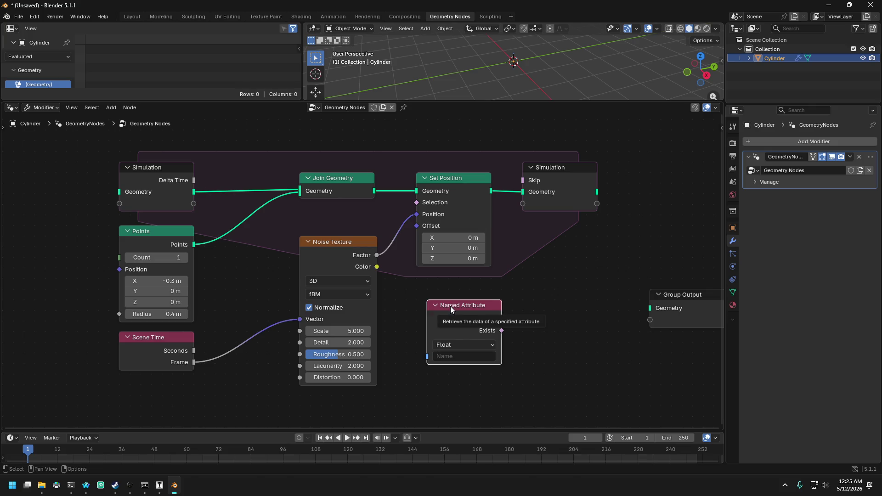
{"action": "mouse_move", "coordinate": [452, 307]}
{"action": "left_mouse_down"}
{"action": "mouse_move", "coordinate": [439, 292]}
{"action": "mouse_move", "coordinate": [438, 316]}
{"action": "left_mouse_up"}
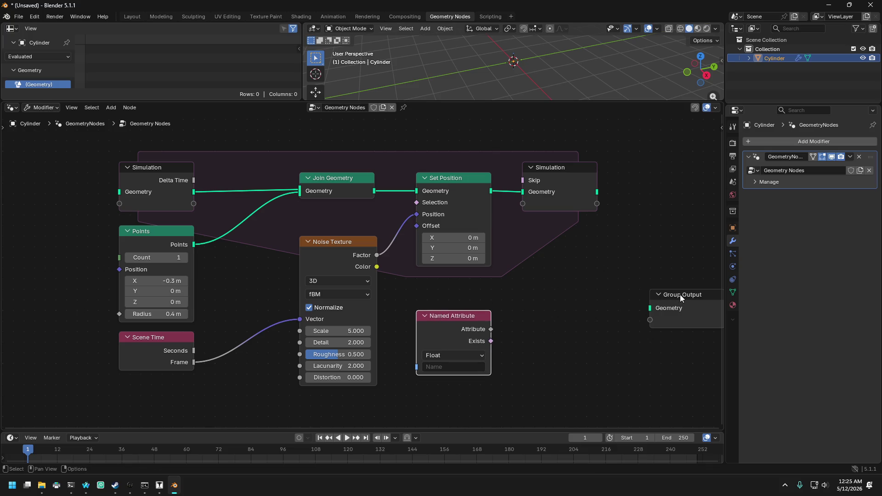
{"action": "mouse_move", "coordinate": [679, 295]}
{"action": "left_mouse_down"}
{"action": "mouse_move", "coordinate": [550, 305]}
{"action": "mouse_move", "coordinate": [550, 316]}
{"action": "left_mouse_up"}
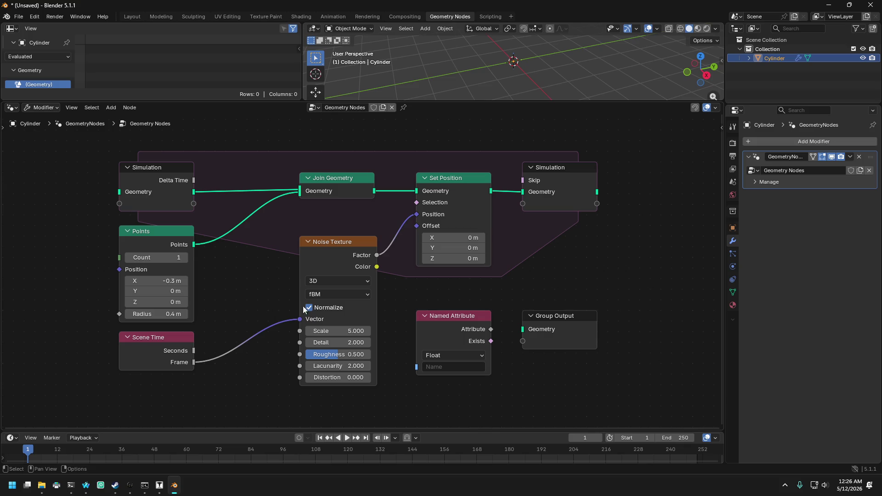
- Switch the Noise Texture to 1D and wire Scene Time's Frame into its W input
{"action": "left_click", "coordinate": [340, 279]}
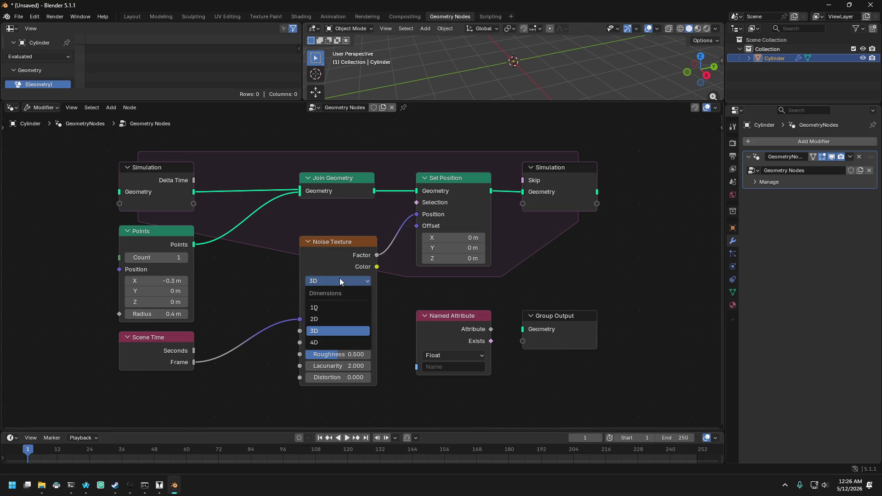
{"action": "left_click", "coordinate": [320, 318]}
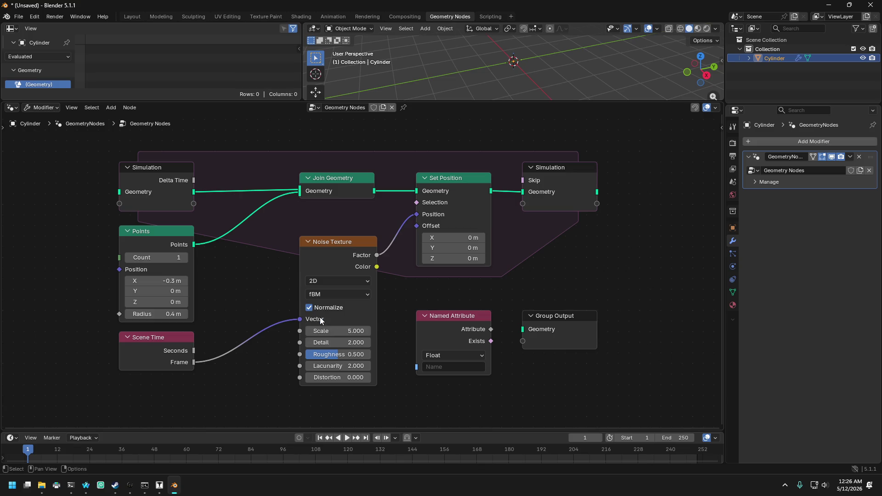
{"action": "left_click", "coordinate": [335, 279]}
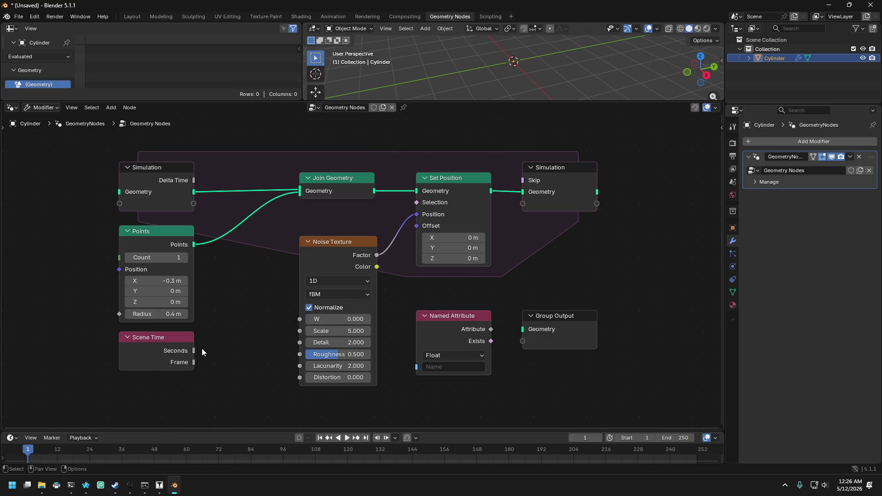
{"action": "left_click_drag", "start_coordinate": [193, 362], "coordinate": [299, 319]}
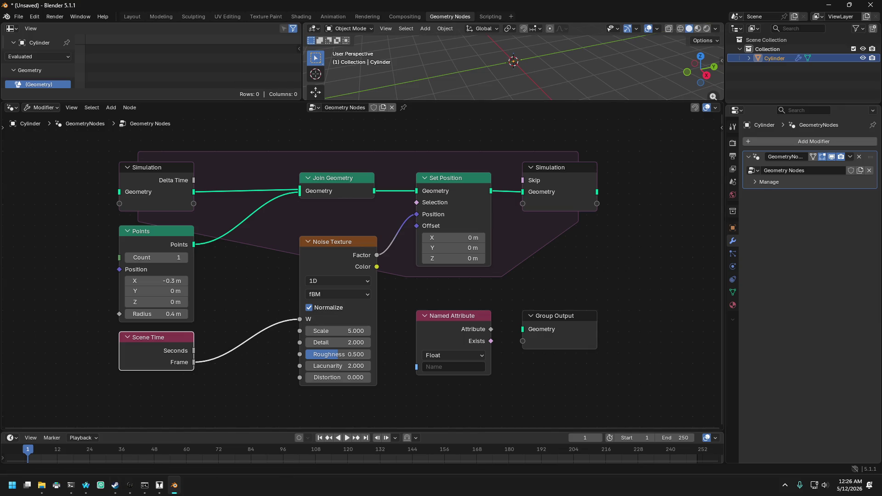
{"action": "left_click", "coordinate": [86, 489]}
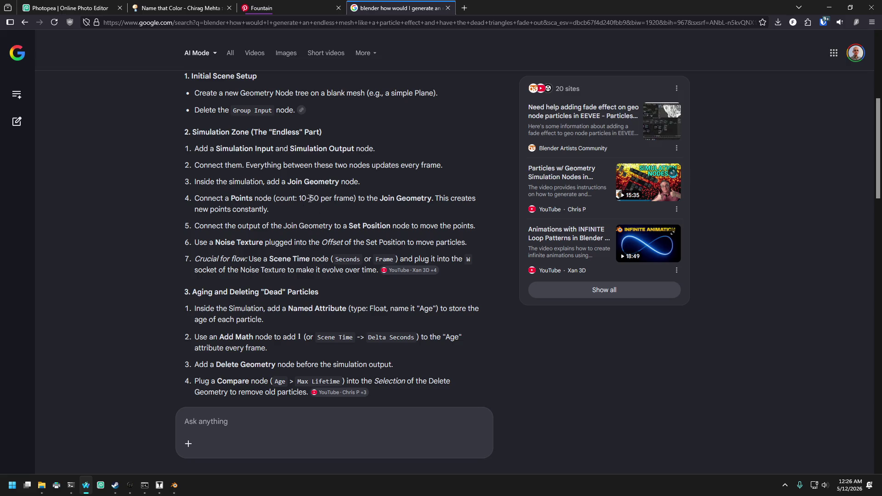
{"action": "key", "text": "alt+Tab"}
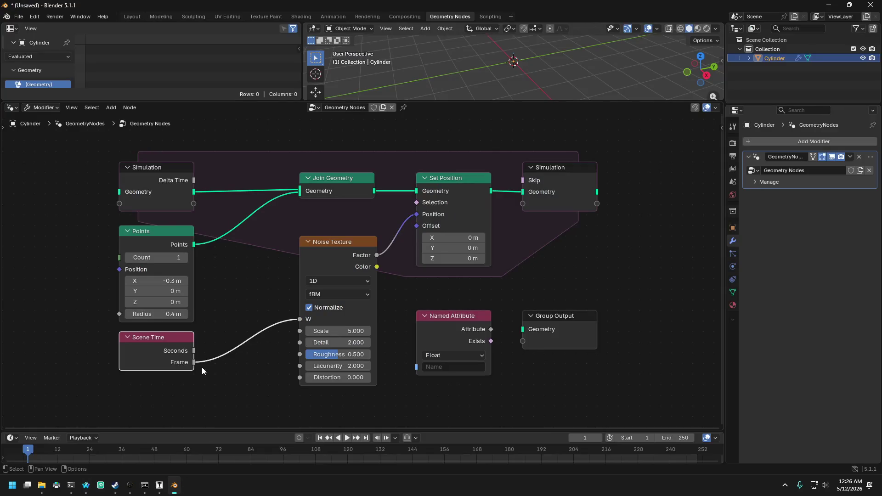
- Set the Points node's count to 10 and review the browser instructions
{"action": "double_click", "coordinate": [173, 257]}
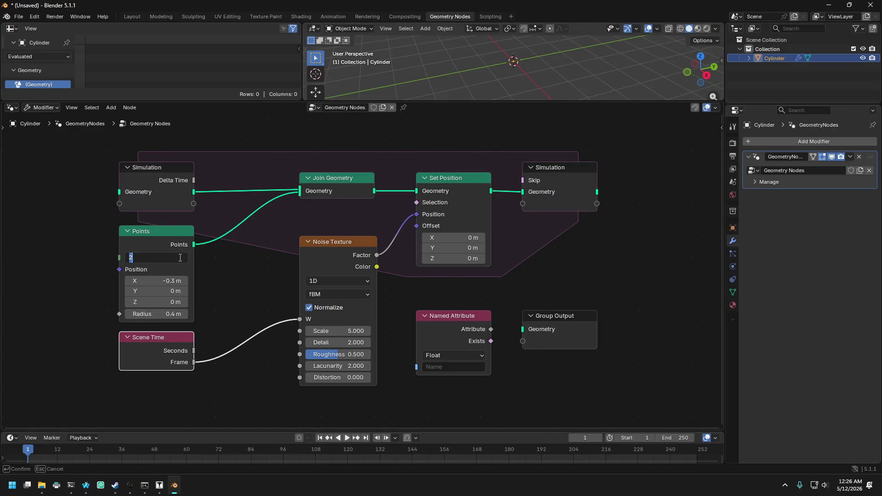
{"action": "type", "text": "2"}
{"action": "type", "text": "0"}
{"action": "key", "text": "Return"}
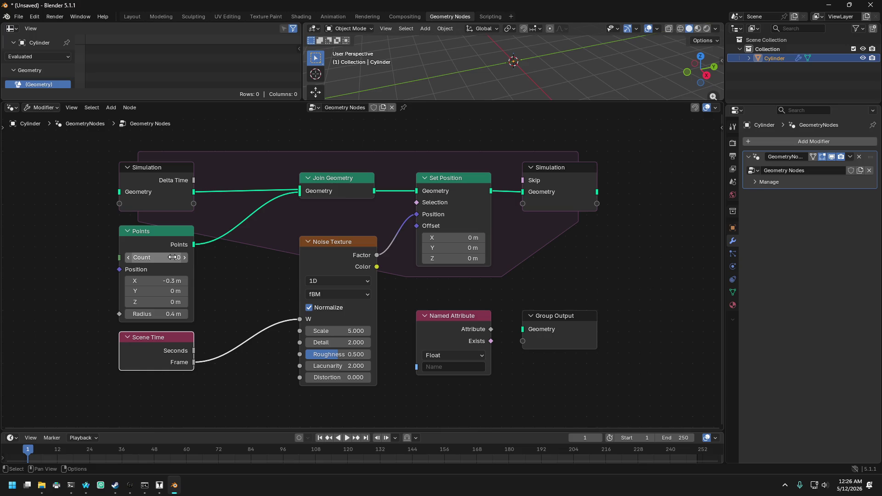
{"action": "left_click", "coordinate": [154, 244]}
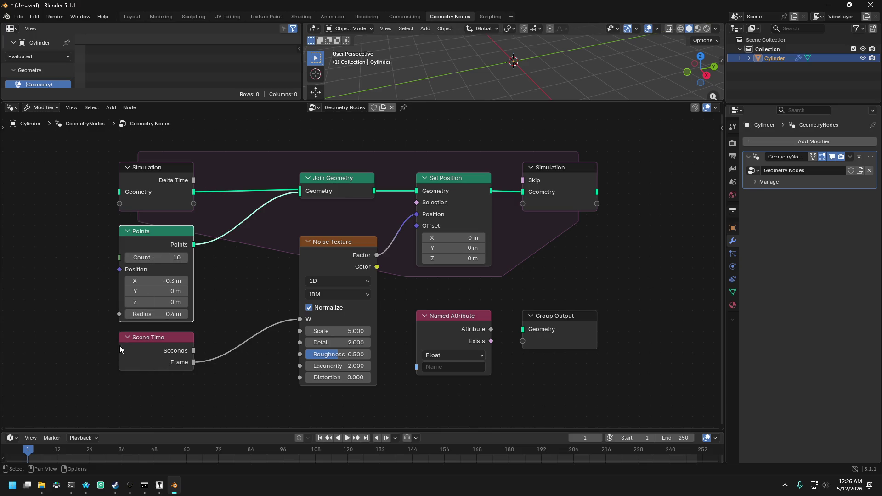
{"action": "left_click", "coordinate": [88, 484]}
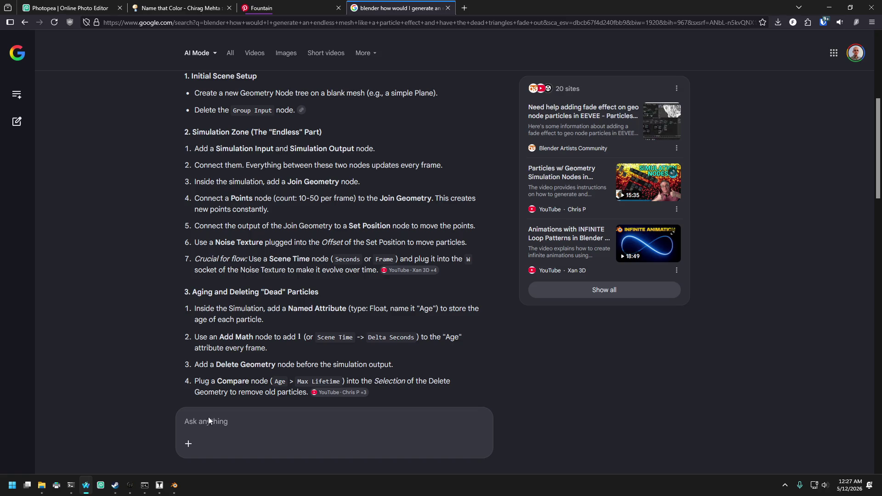
{"action": "left_click", "coordinate": [174, 485]}
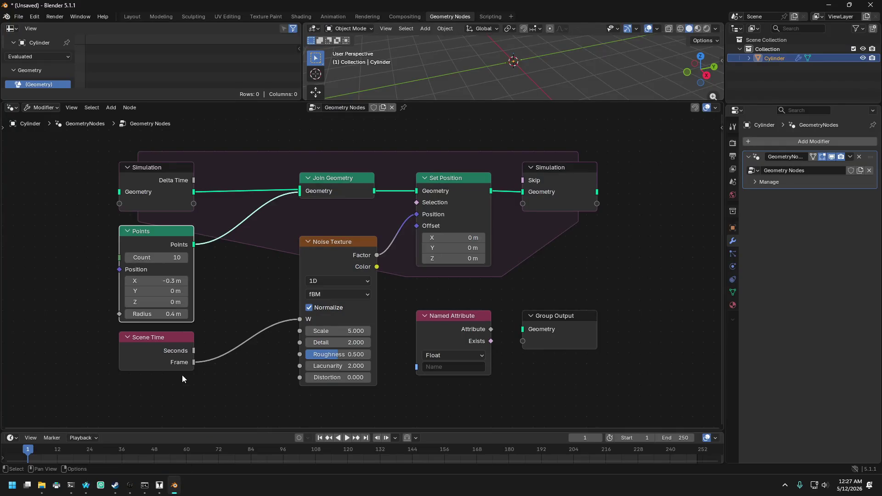
- Relink Scene Time Seconds into the Noise Texture's W input, checking against the instructions
{"action": "left_click_drag", "start_coordinate": [194, 363], "coordinate": [300, 319]}
{"action": "key", "text": "Escape"}
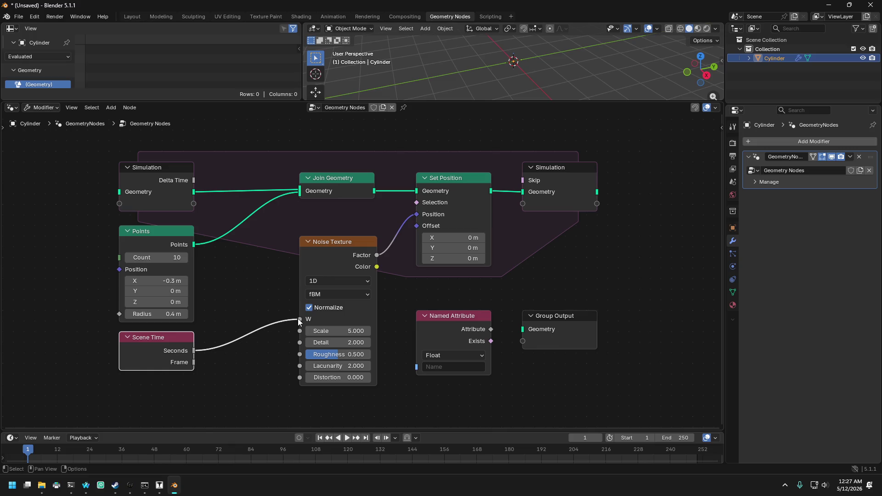
{"action": "left_click", "coordinate": [86, 485]}
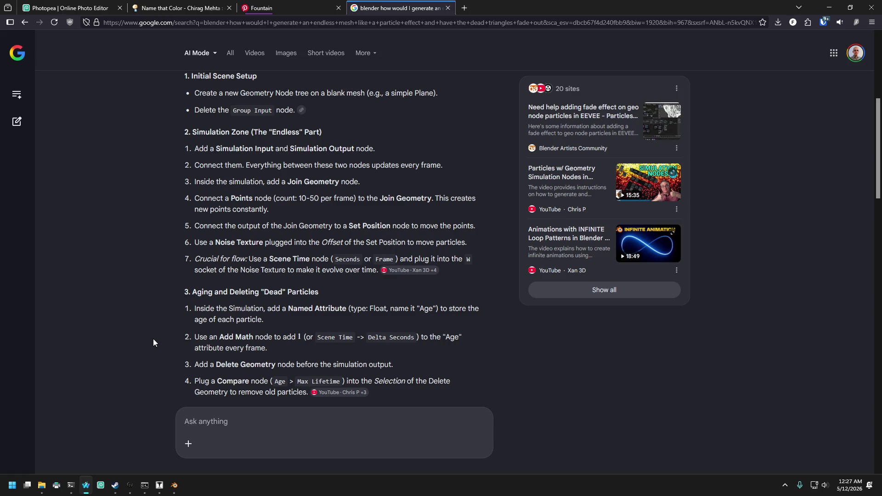
{"action": "left_click", "coordinate": [175, 486]}
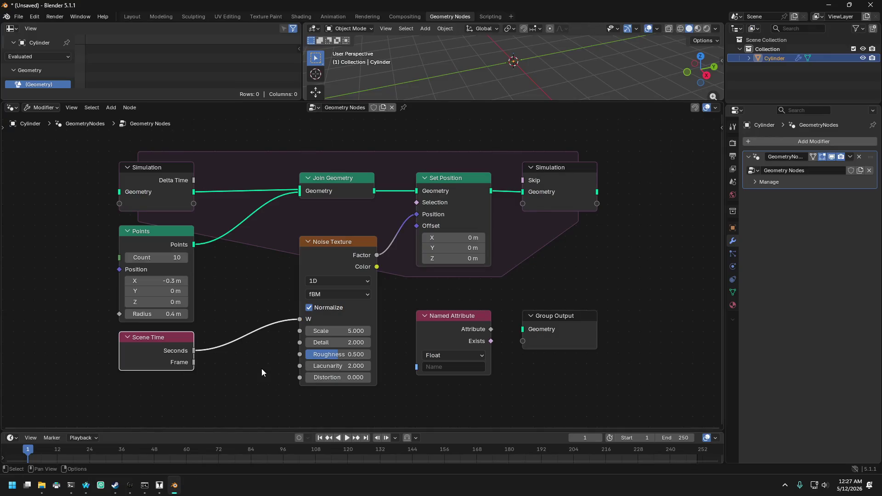
- Add a Delete Geometry node left of Scene Time and switch to the browser instructions
{"action": "key", "text": "shift+a"}
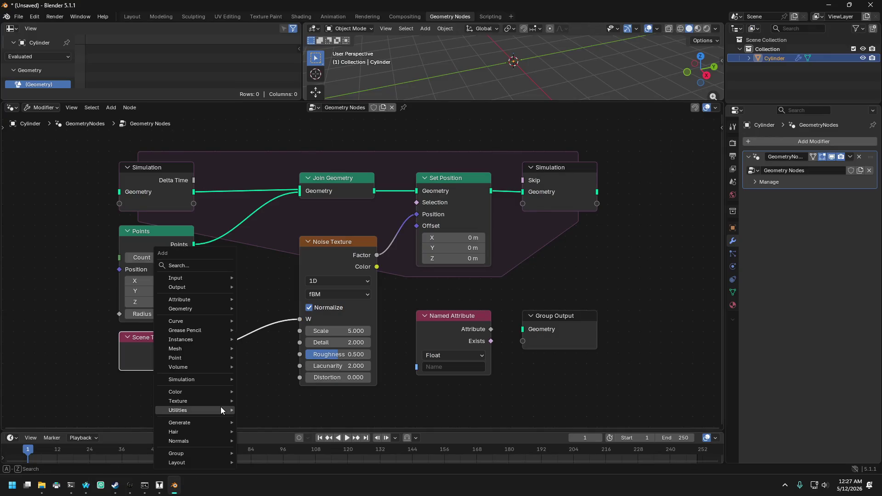
{"action": "type", "text": "DE"}
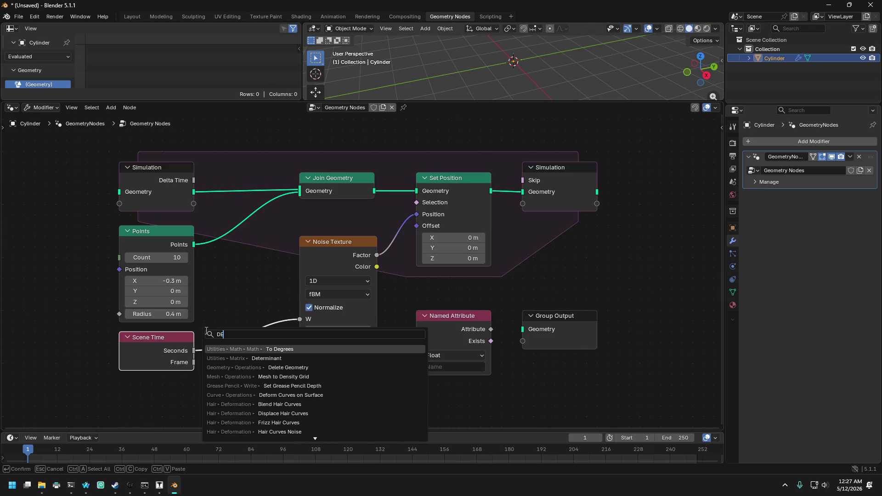
{"action": "type", "text": "LETE"}
{"action": "key", "text": "Return"}
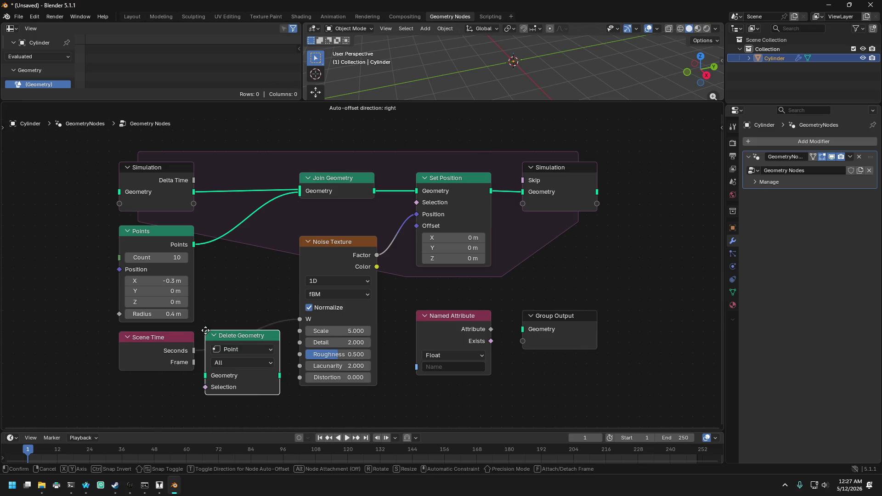
{"action": "left_click", "coordinate": [34, 331]}
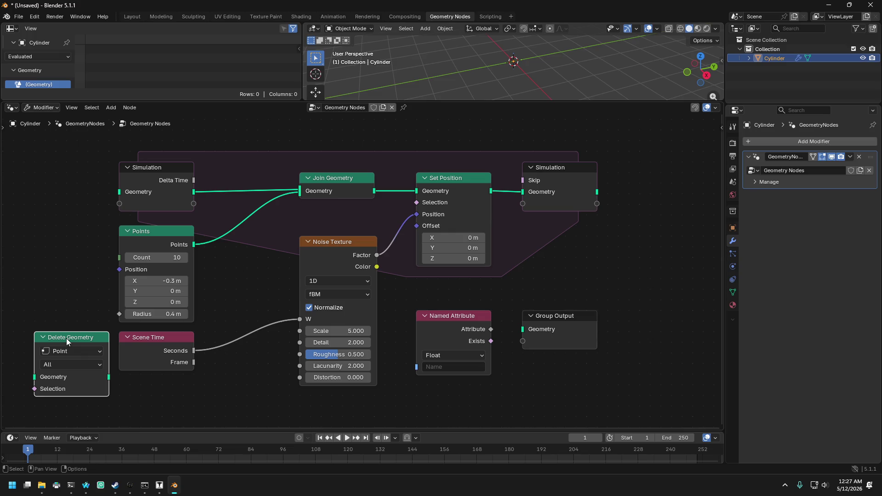
{"action": "left_click", "coordinate": [85, 487]}
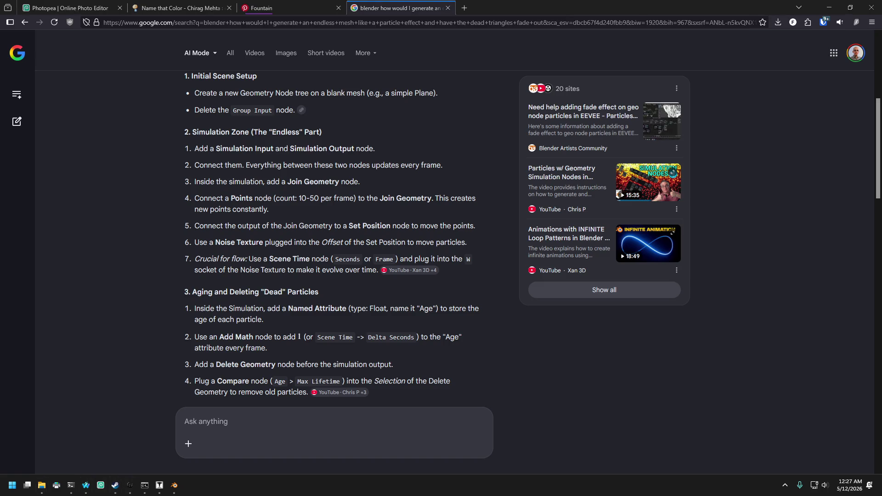
- Scroll the AI answer down to section 4, Creating the Fading Mesh, then go back to Blender
{"action": "left_click", "coordinate": [144, 280]}
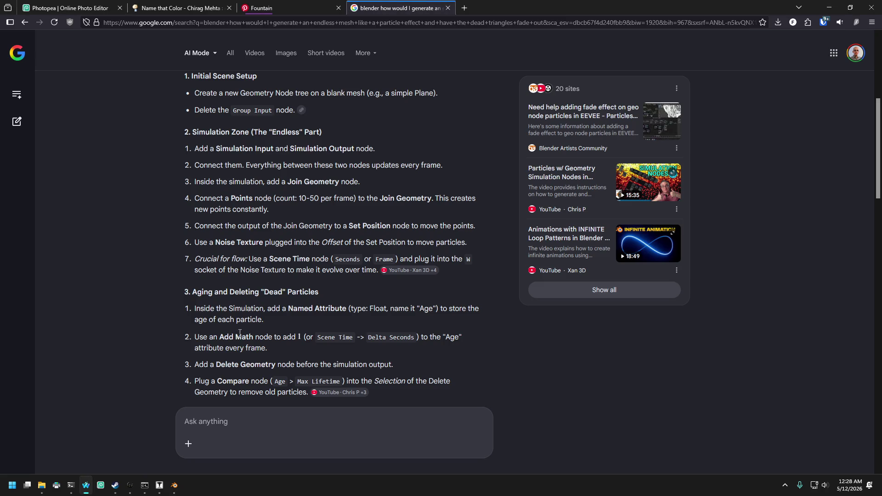
{"action": "scroll", "coordinate": [240, 333], "scroll_direction": "down", "scroll_amount": 3}
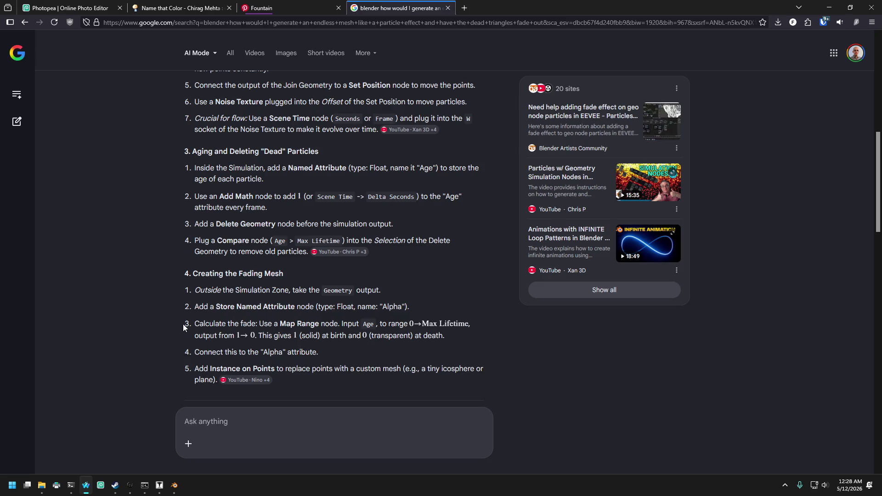
{"action": "left_click", "coordinate": [175, 487]}
{"action": "scroll", "coordinate": [183, 289], "scroll_direction": "down", "scroll_amount": 3}
{"action": "scroll", "coordinate": [189, 295], "scroll_direction": "up", "scroll_amount": 3}
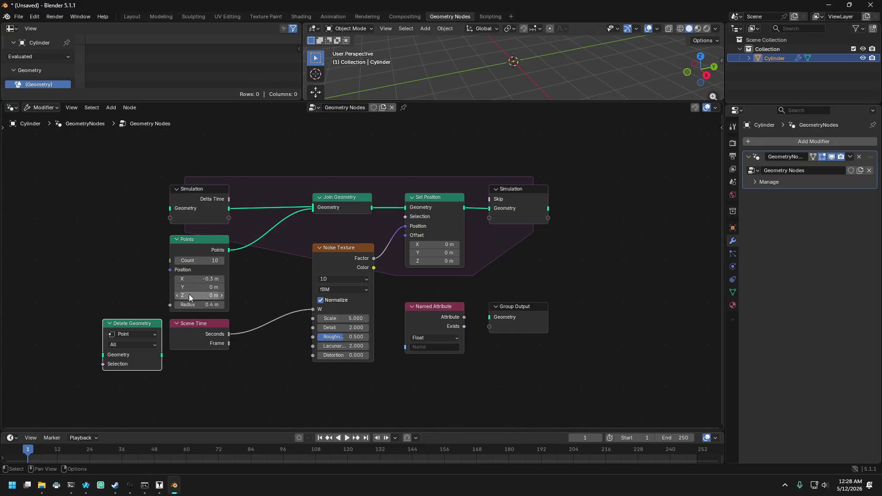
{"action": "left_click", "coordinate": [85, 486]}
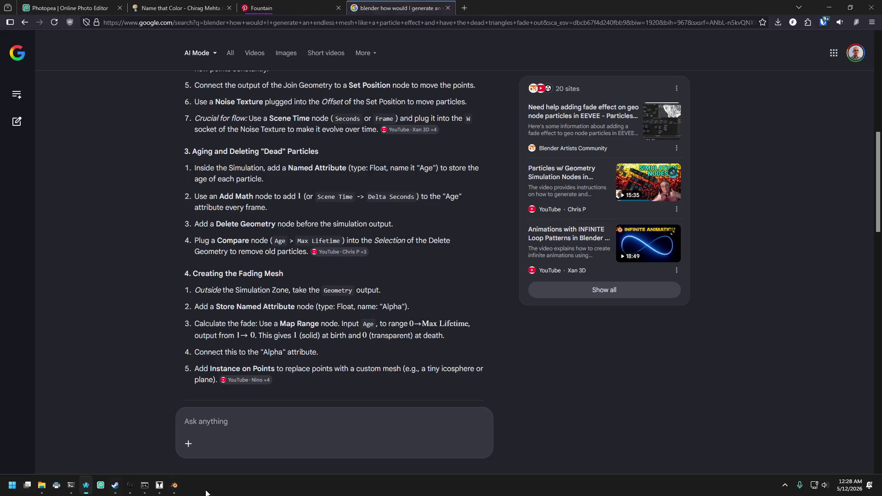
{"action": "left_click", "coordinate": [176, 490]}
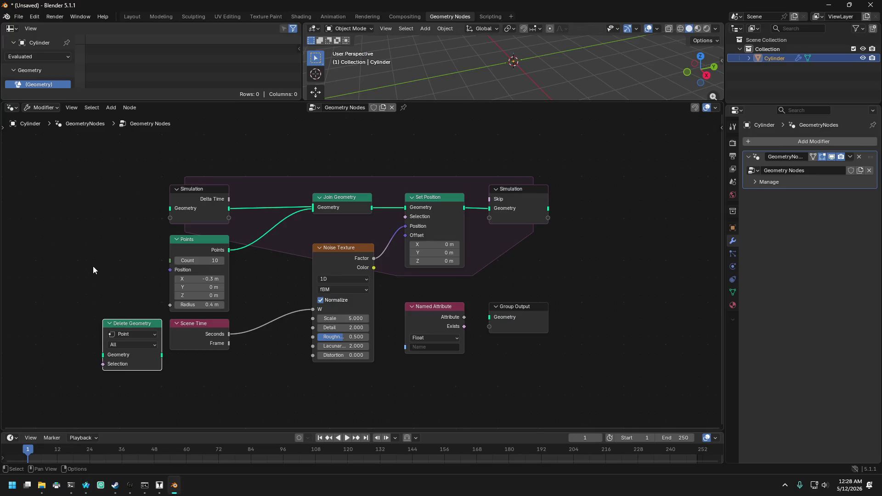
- Add a Greater Than Compare node feeding Set Position's Selection, placed above Set Position
{"action": "key", "text": "shift+a"}
{"action": "type", "text": "COMPAR"}
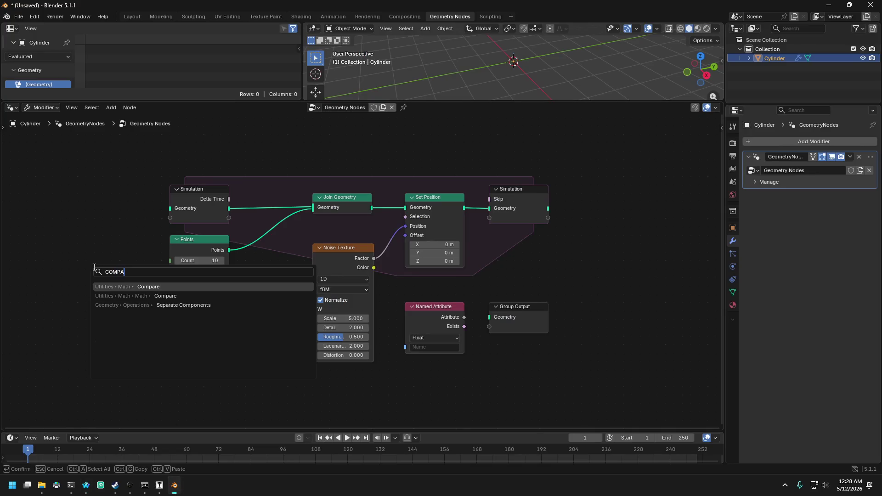
{"action": "key", "text": "Return"}
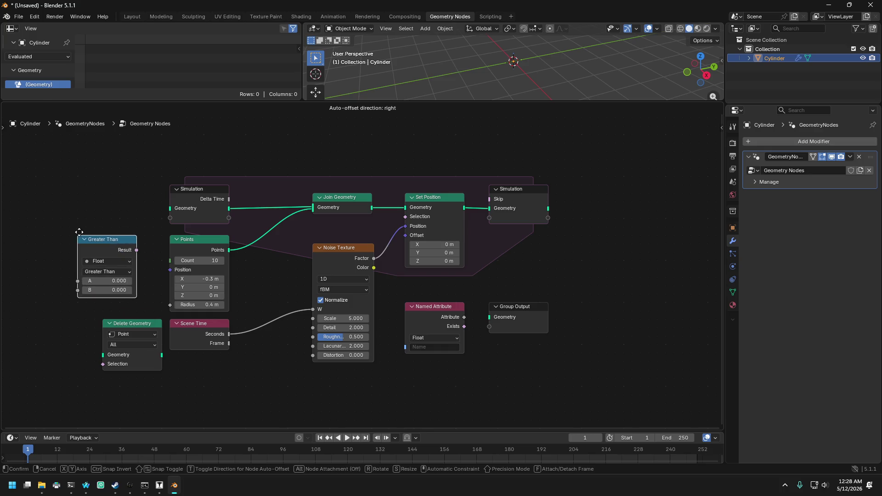
{"action": "left_click", "coordinate": [77, 237]}
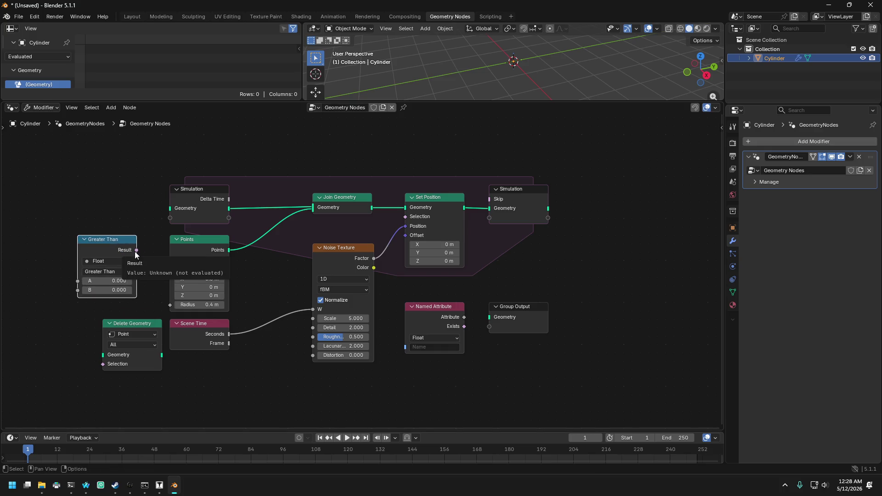
{"action": "mouse_move", "coordinate": [136, 253]}
{"action": "left_mouse_down"}
{"action": "mouse_move", "coordinate": [296, 462]}
{"action": "mouse_move", "coordinate": [307, 341]}
{"action": "mouse_move", "coordinate": [346, 211]}
{"action": "mouse_move", "coordinate": [405, 162]}
{"action": "left_mouse_up"}
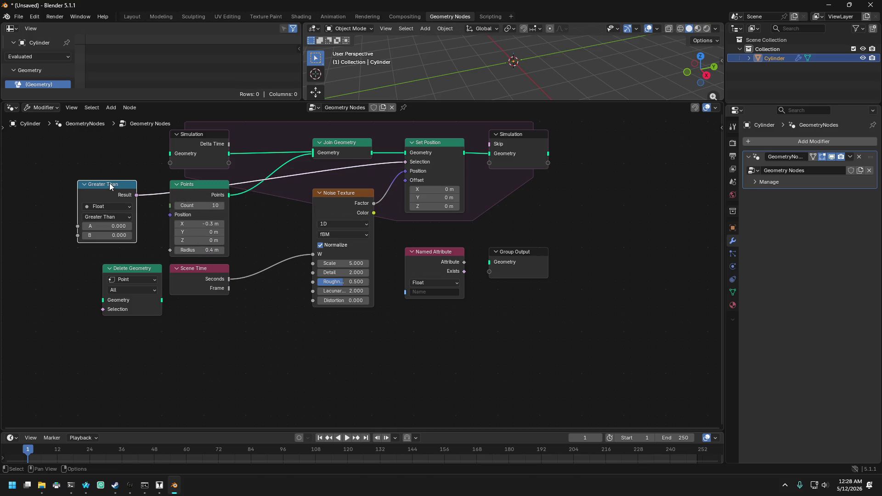
{"action": "mouse_move", "coordinate": [109, 182]}
{"action": "left_mouse_down"}
{"action": "mouse_move", "coordinate": [383, 115]}
{"action": "mouse_move", "coordinate": [348, 155]}
{"action": "left_mouse_up"}
- Set the Named Attribute node's name to Age
{"action": "left_click", "coordinate": [429, 398]}
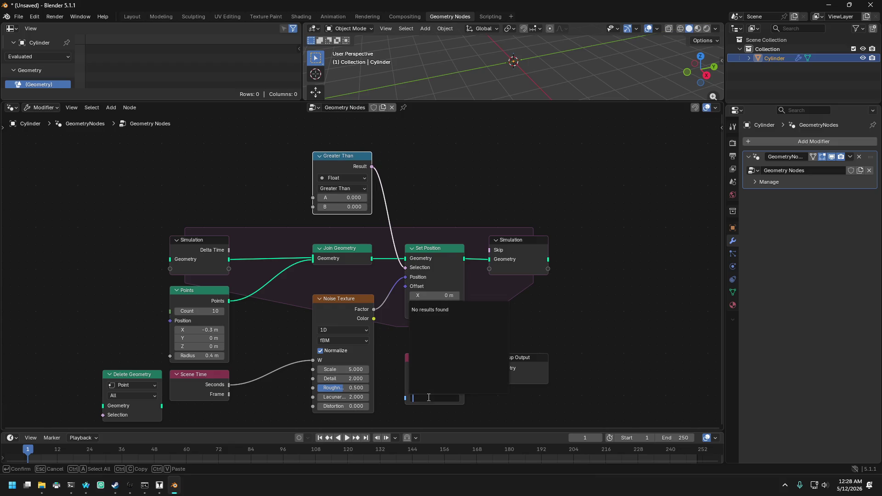
{"action": "type", "text": "aGE"}
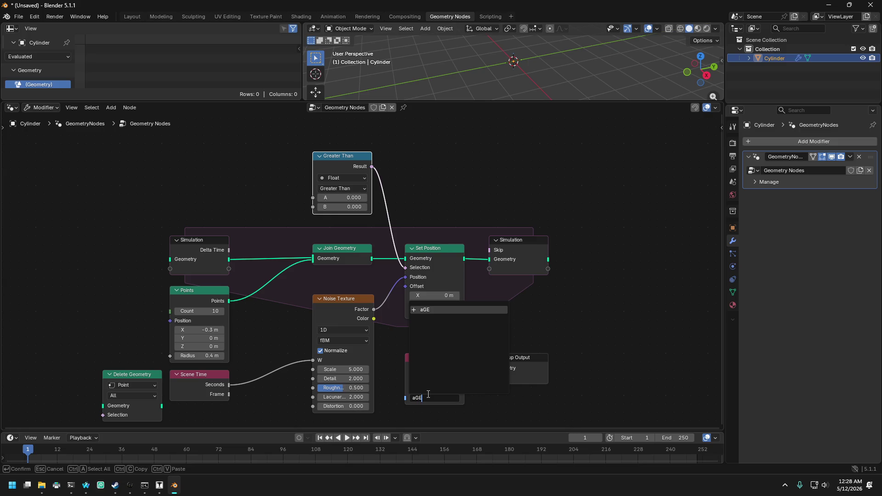
{"action": "key", "text": "Return"}
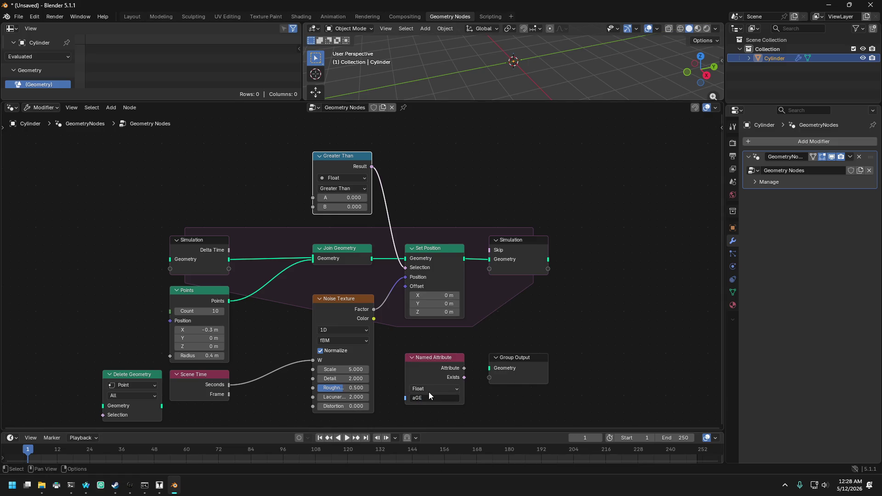
{"action": "left_click", "coordinate": [429, 398]}
{"action": "type", "text": "Age"}
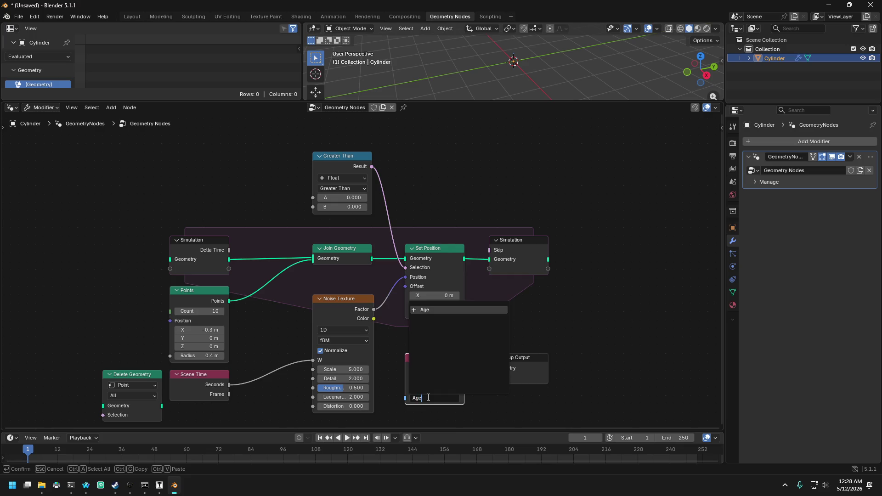
{"action": "key", "text": "Return"}
{"action": "left_click", "coordinate": [488, 406]}
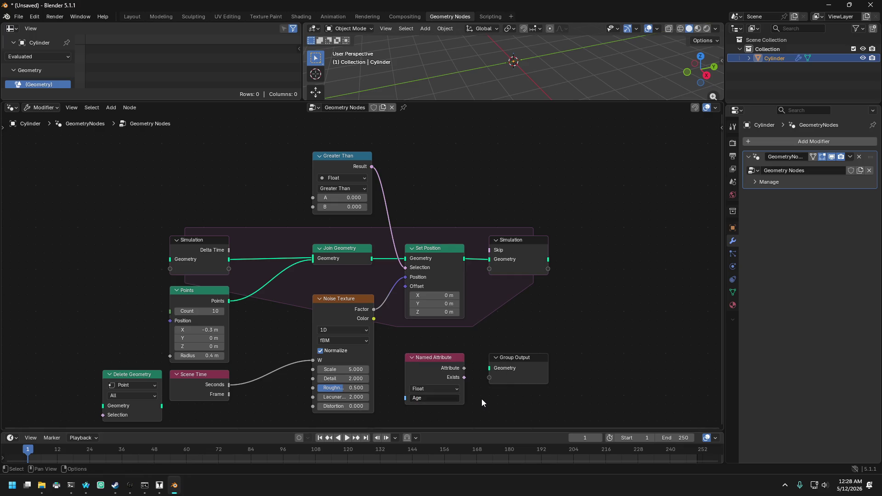
- Switch to the browser and scroll through the AI answer
{"action": "left_click", "coordinate": [86, 486]}
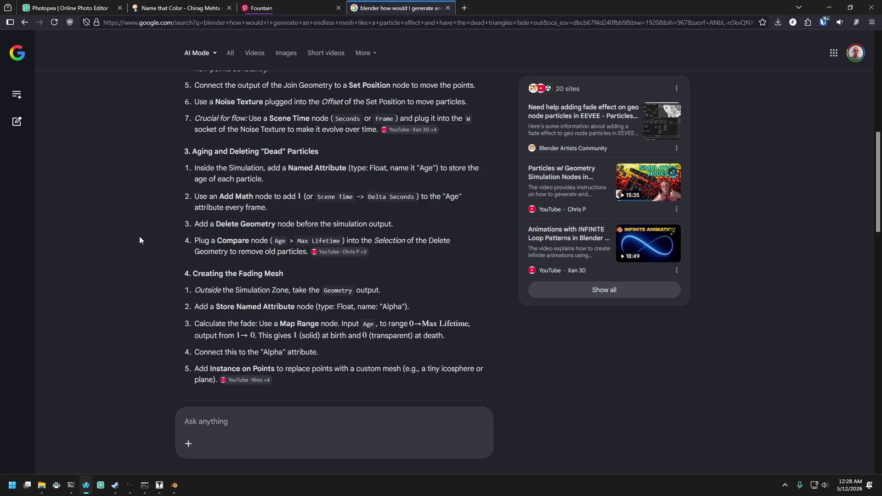
{"action": "scroll", "coordinate": [388, 212], "scroll_direction": "up", "scroll_amount": 3}
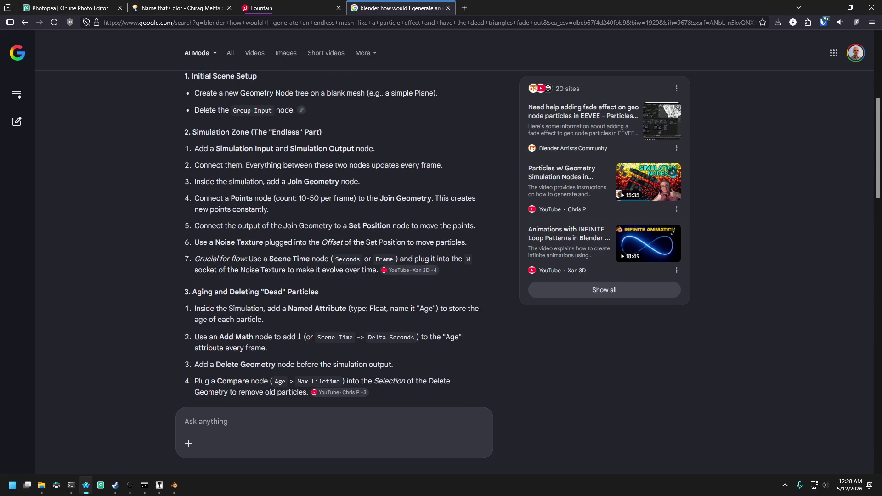
{"action": "scroll", "coordinate": [181, 233], "scroll_direction": "down", "scroll_amount": 3}
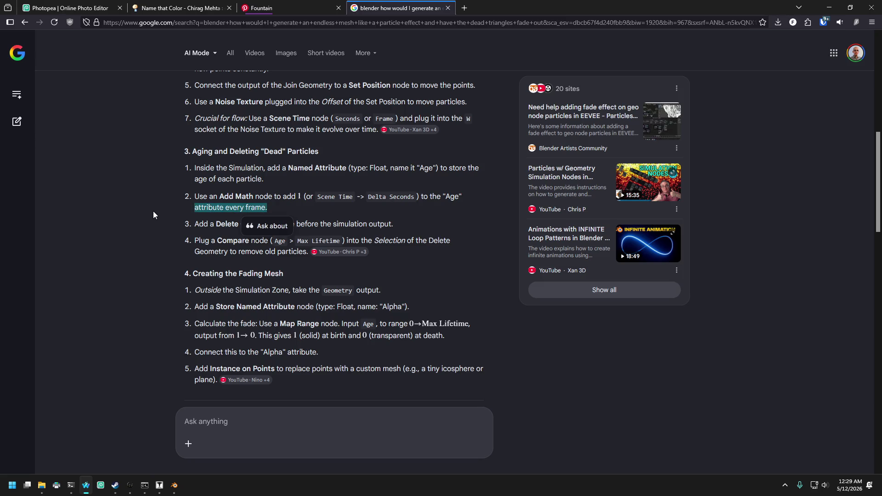
- Search the answer for 'lifetime' and open the Simulation Nodes tutorial video in a new tab
{"action": "key", "text": "ctrl+f"}
{"action": "type", "text": "lifetime"}
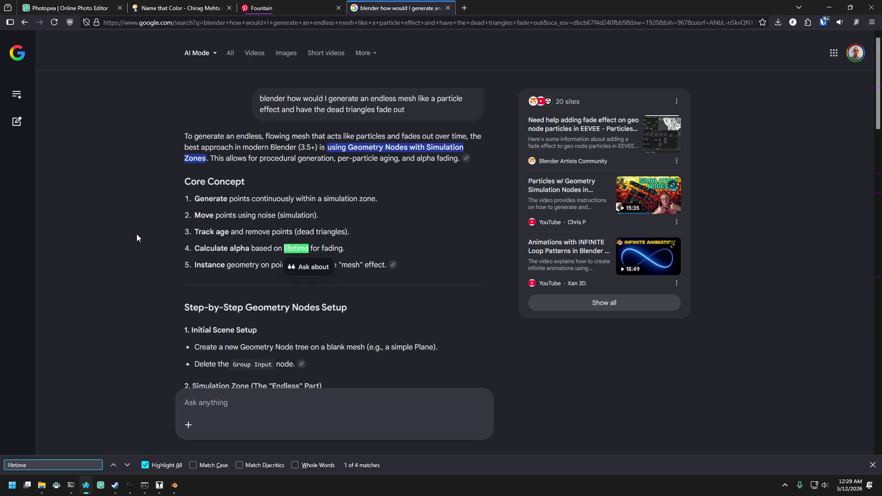
{"action": "key", "text": "Return"}
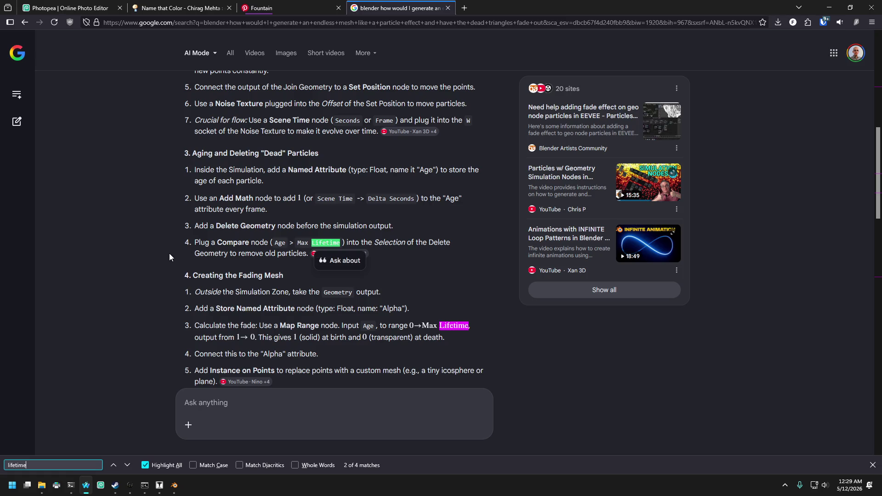
{"action": "key", "text": "Return"}
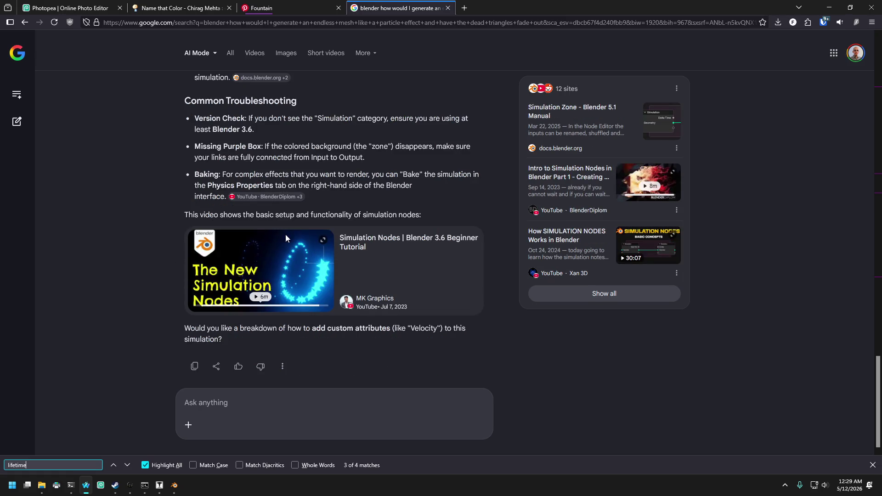
{"action": "middle_click", "coordinate": [387, 241]}
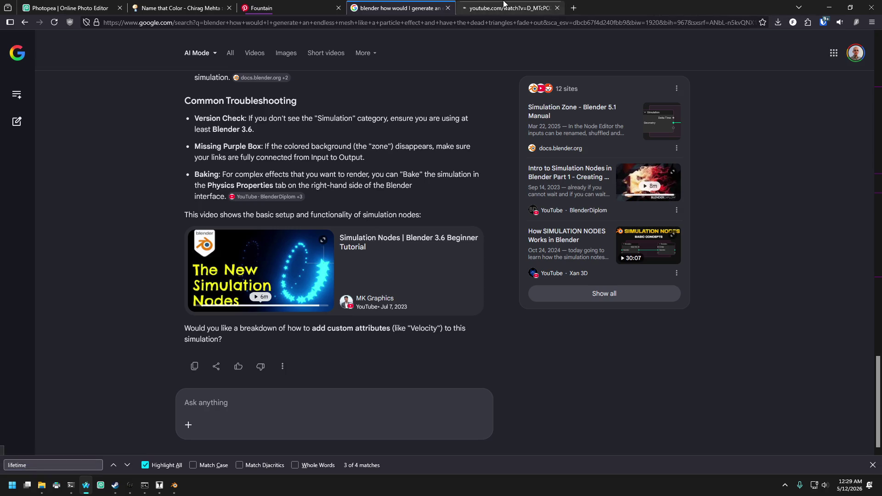
- Play the Simulation Nodes tutorial from 0:00 in its new tab
{"action": "left_click", "coordinate": [504, 5]}
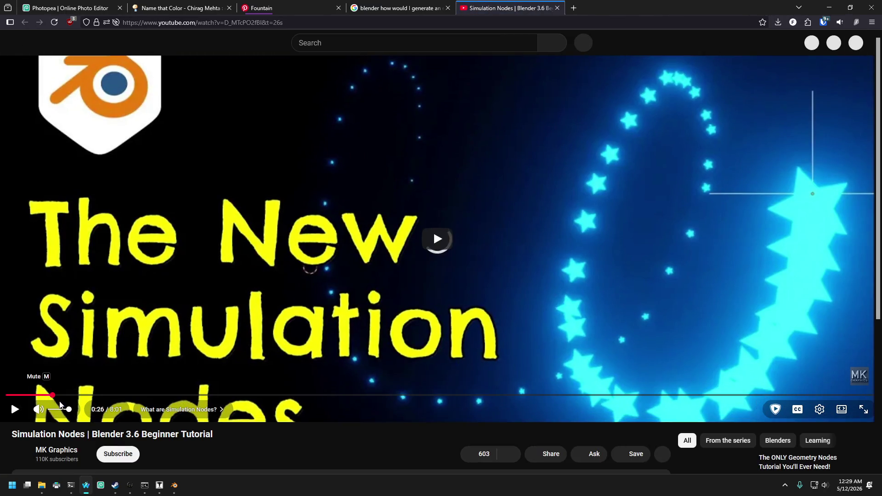
{"action": "left_click_drag", "start_coordinate": [52, 396], "coordinate": [2, 396]}
{"action": "left_click", "coordinate": [14, 408]}
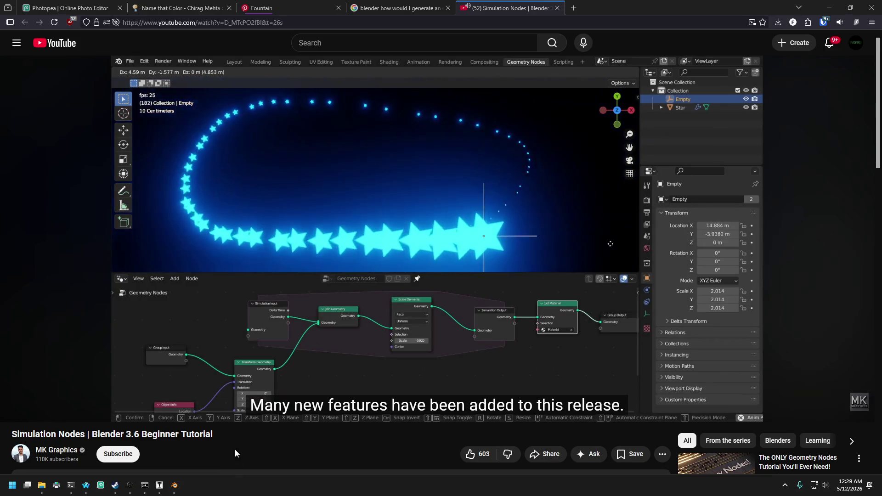
{"action": "scroll", "coordinate": [219, 422], "scroll_direction": "down", "scroll_amount": 3}
{"action": "scroll", "coordinate": [214, 313], "scroll_direction": "down", "scroll_amount": 7}
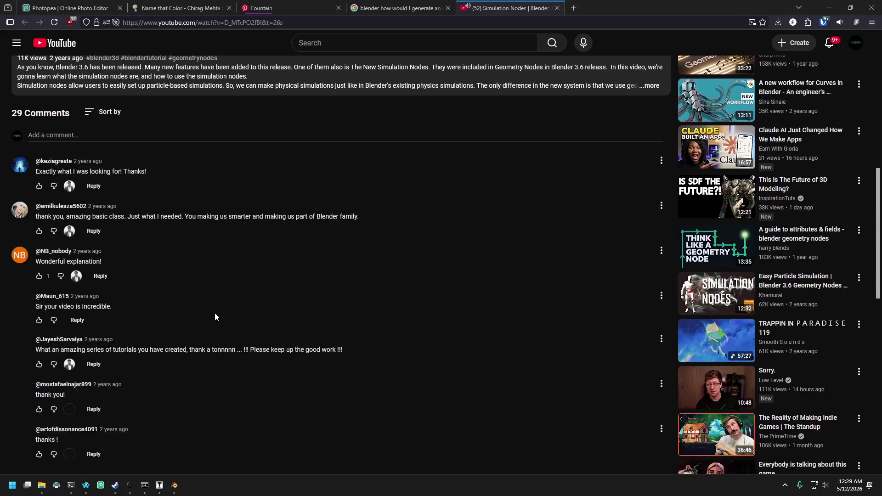
{"action": "scroll", "coordinate": [216, 316], "scroll_direction": "up", "scroll_amount": 7}
{"action": "scroll", "coordinate": [220, 324], "scroll_direction": "up", "scroll_amount": 3}
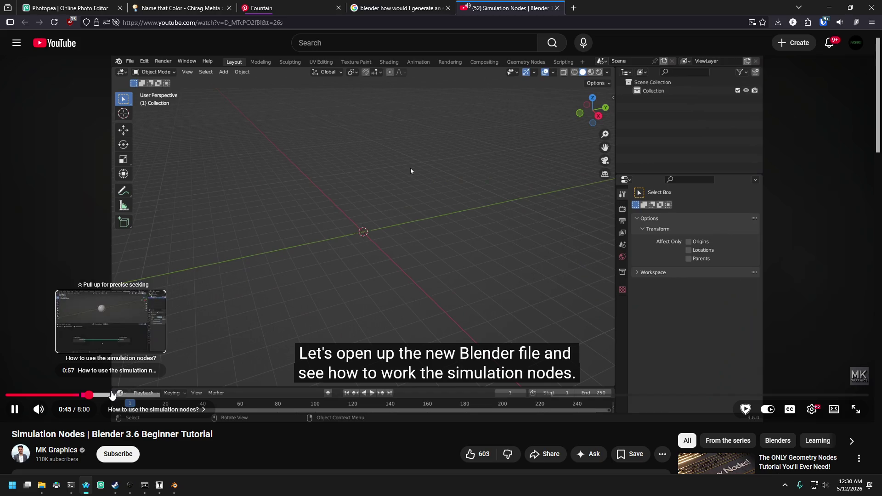
- Skip the tutorial ahead through 1:01 to about 1:34, then return to Blender
{"action": "left_click", "coordinate": [119, 395]}
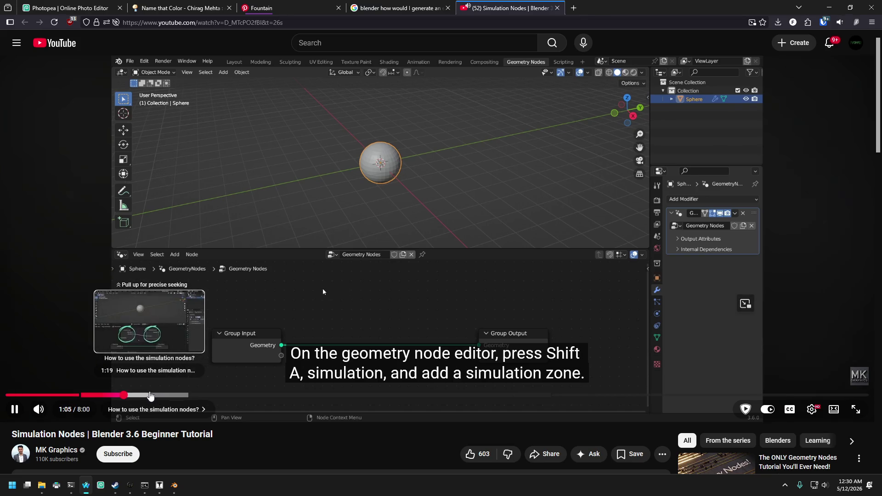
{"action": "left_click", "coordinate": [148, 395]}
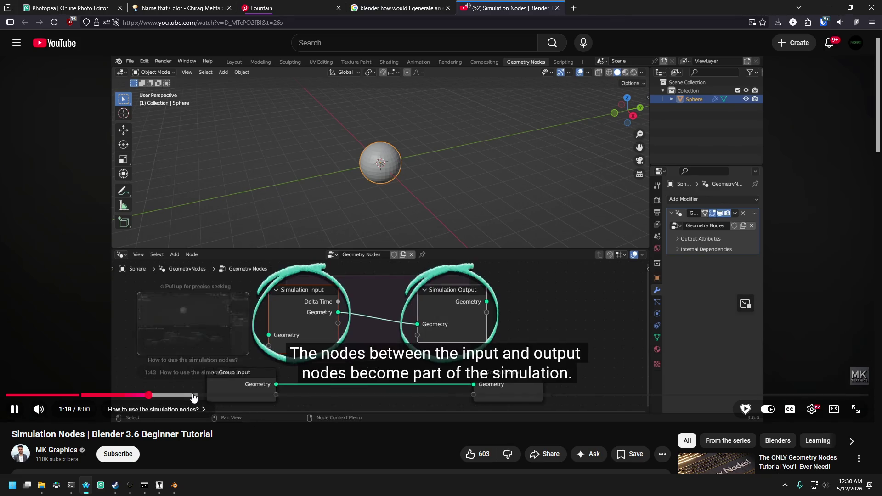
{"action": "scroll", "coordinate": [363, 345], "scroll_direction": "down", "scroll_amount": 3}
{"action": "scroll", "coordinate": [375, 320], "scroll_direction": "up", "scroll_amount": 3}
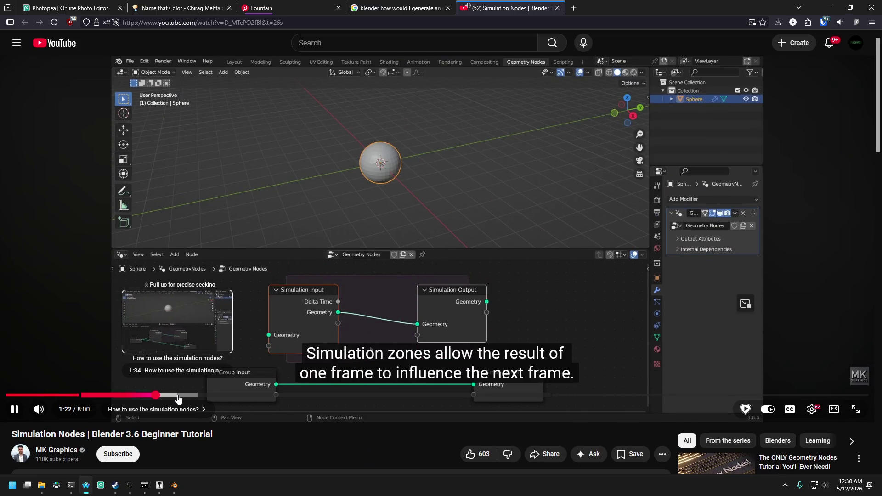
{"action": "left_click", "coordinate": [177, 396]}
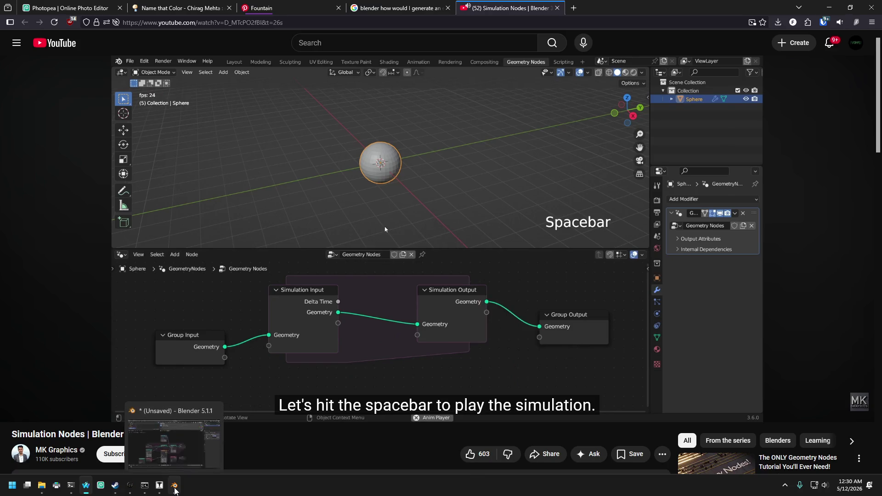
{"action": "left_click", "coordinate": [174, 485]}
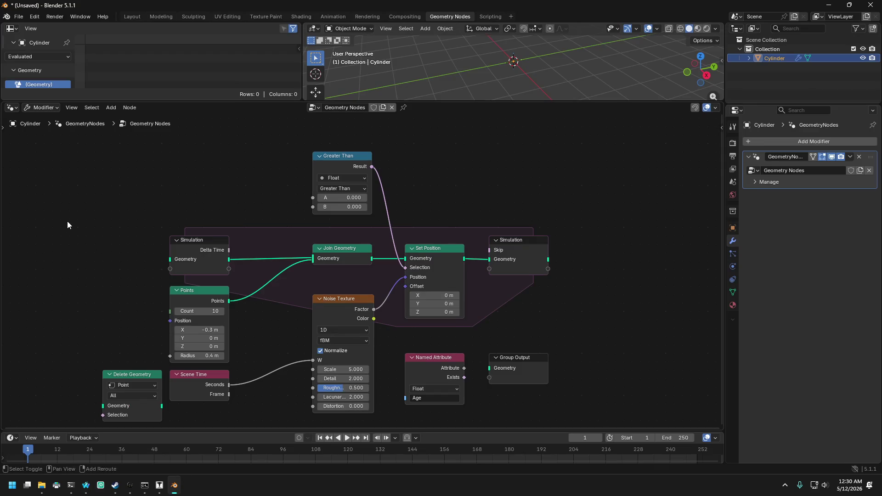
- Add a Group Input node and connect its Geometry to the Simulation Input's Geometry
{"action": "key", "text": "shift+a"}
{"action": "type", "text": "group in"}
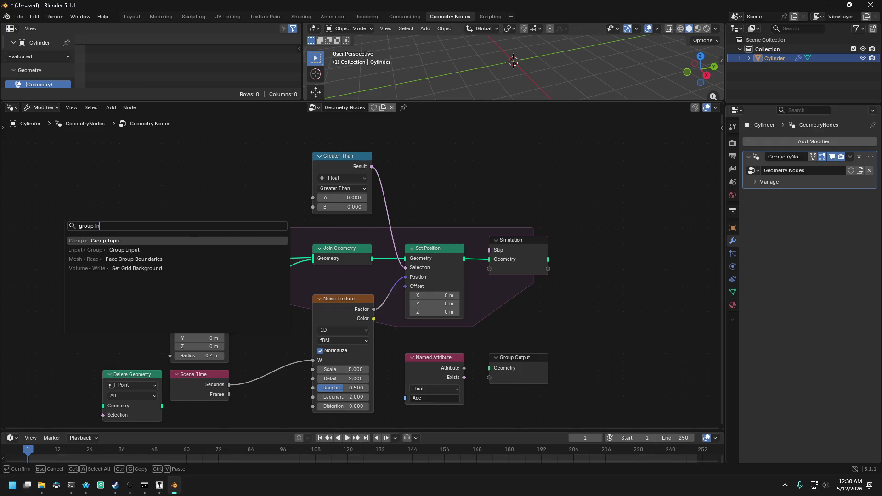
{"action": "key", "text": "Return"}
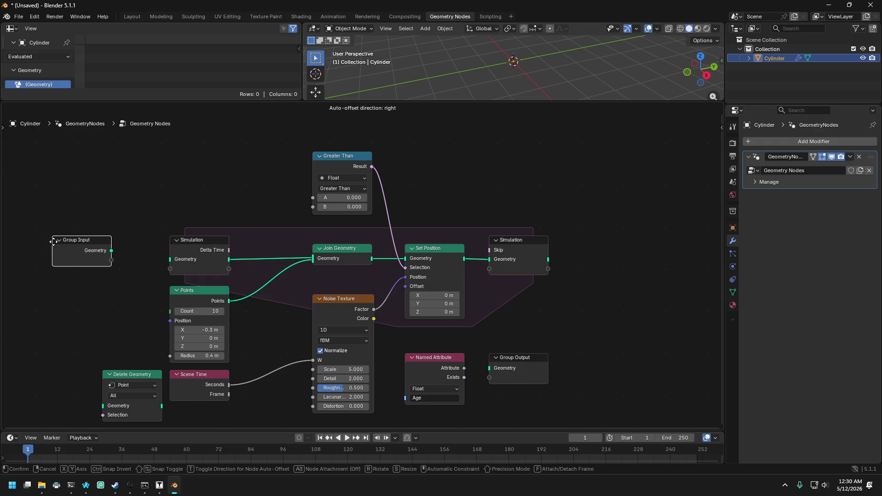
{"action": "left_click", "coordinate": [72, 238]}
{"action": "left_click_drag", "start_coordinate": [112, 250], "coordinate": [170, 259]}
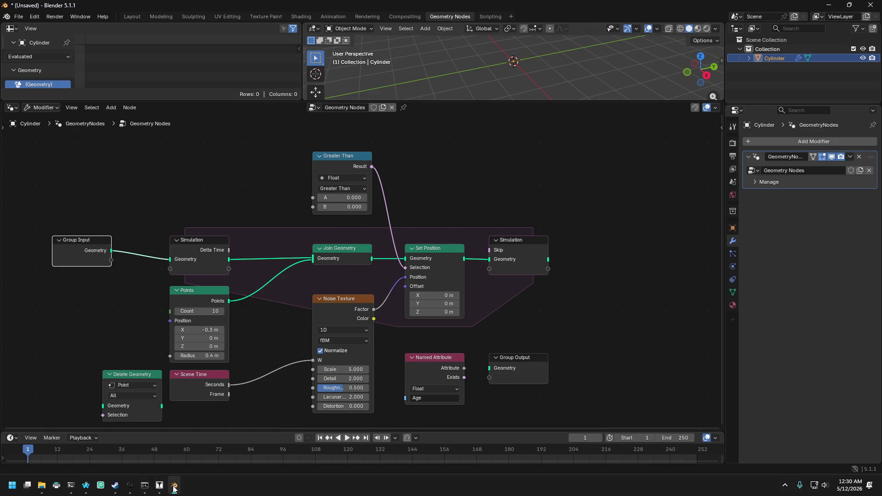
- Flip between Blender and the tutorial video, pausing and resuming playback
{"action": "left_click", "coordinate": [174, 486]}
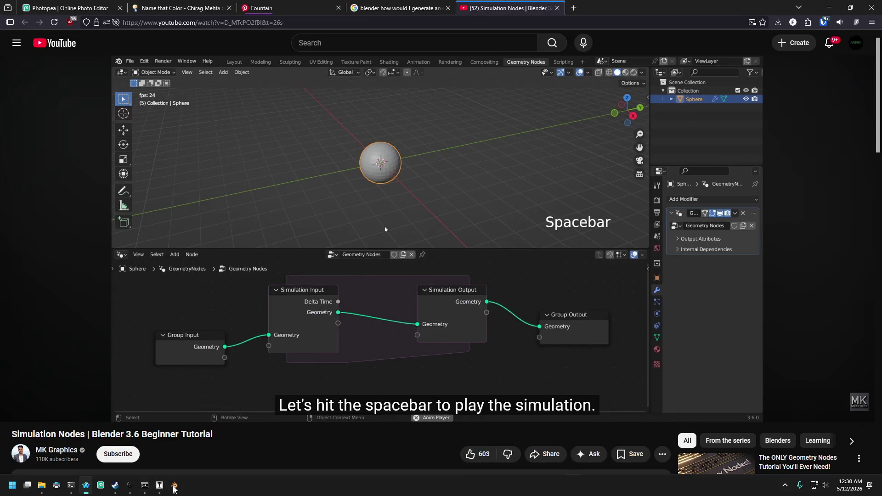
{"action": "left_click", "coordinate": [174, 487]}
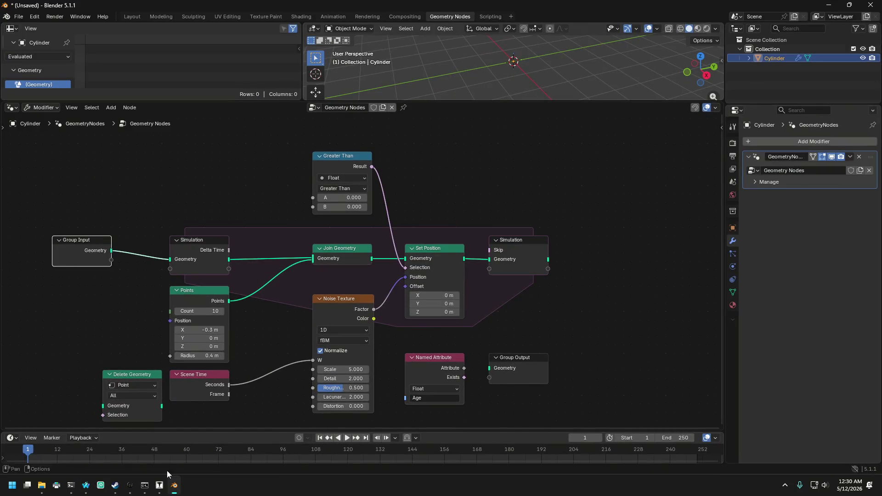
{"action": "left_click", "coordinate": [174, 485]}
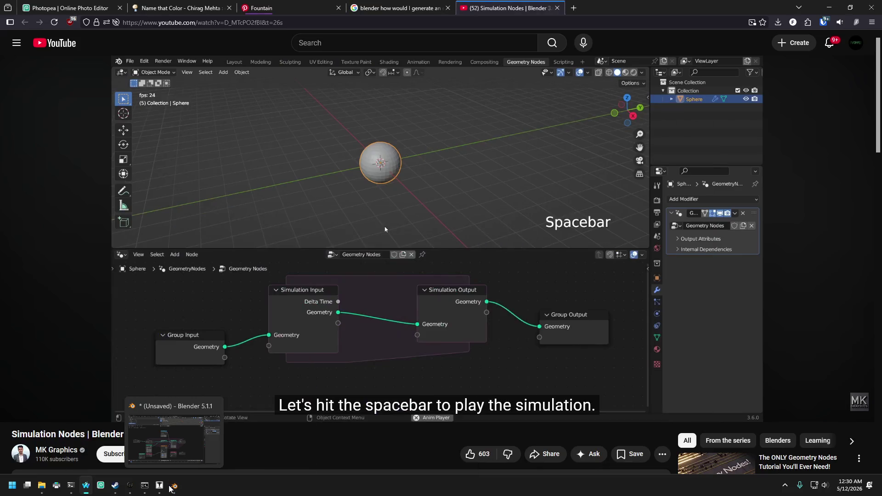
{"action": "left_click", "coordinate": [173, 489]}
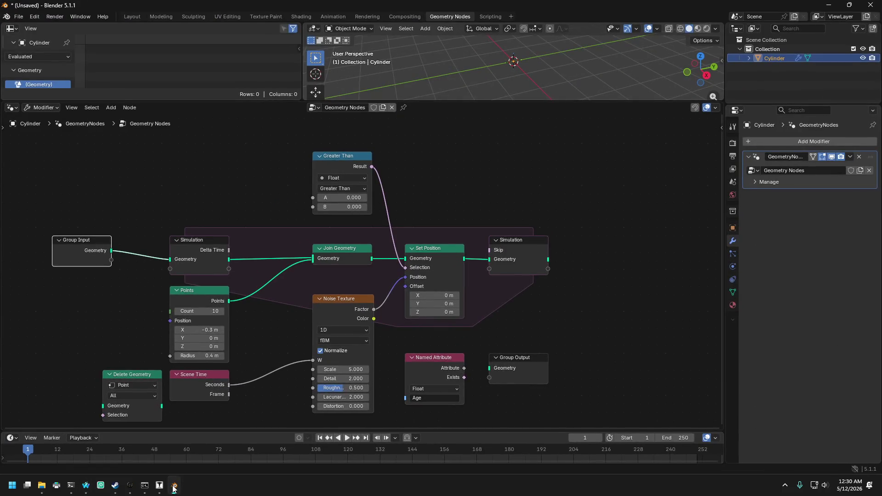
{"action": "left_click", "coordinate": [173, 487]}
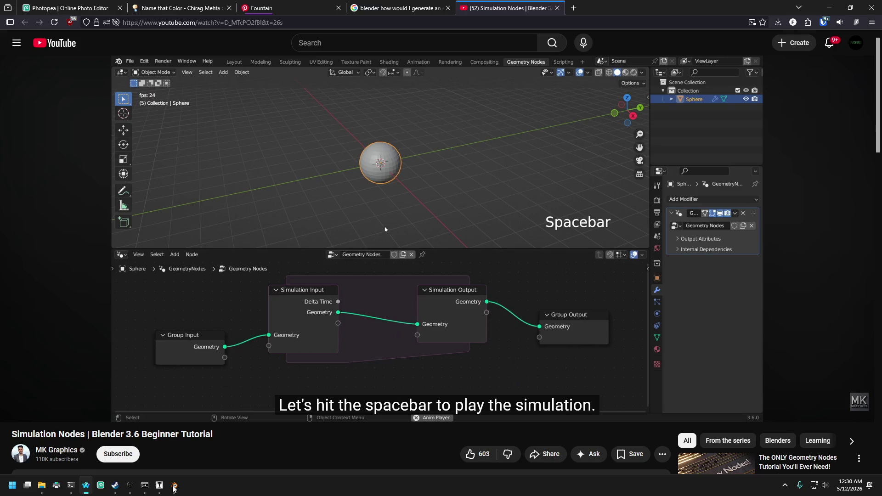
{"action": "left_click", "coordinate": [174, 487]}
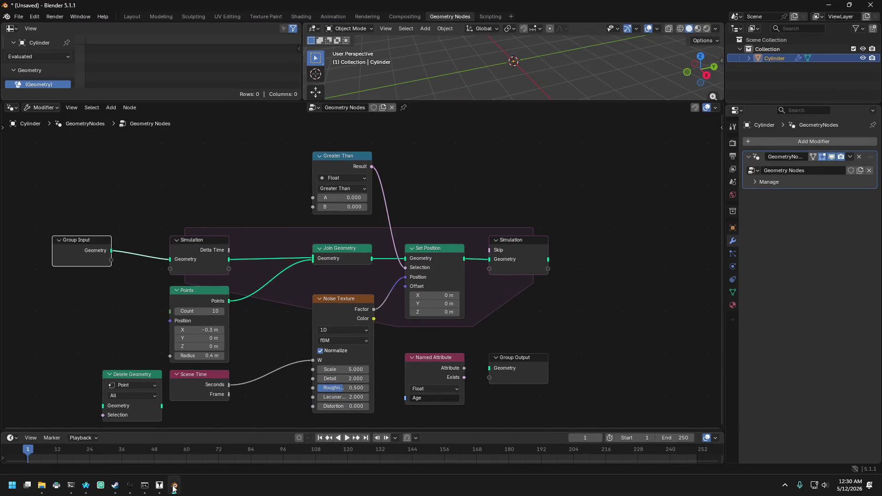
{"action": "left_click", "coordinate": [172, 487]}
{"action": "left_click", "coordinate": [174, 488]}
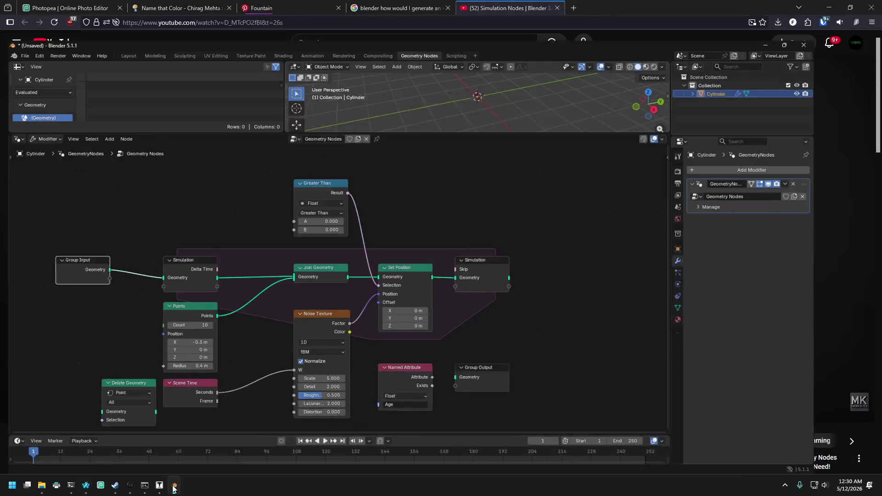
{"action": "left_click", "coordinate": [174, 488]}
{"action": "left_click", "coordinate": [377, 175]}
{"action": "left_click", "coordinate": [377, 176]}
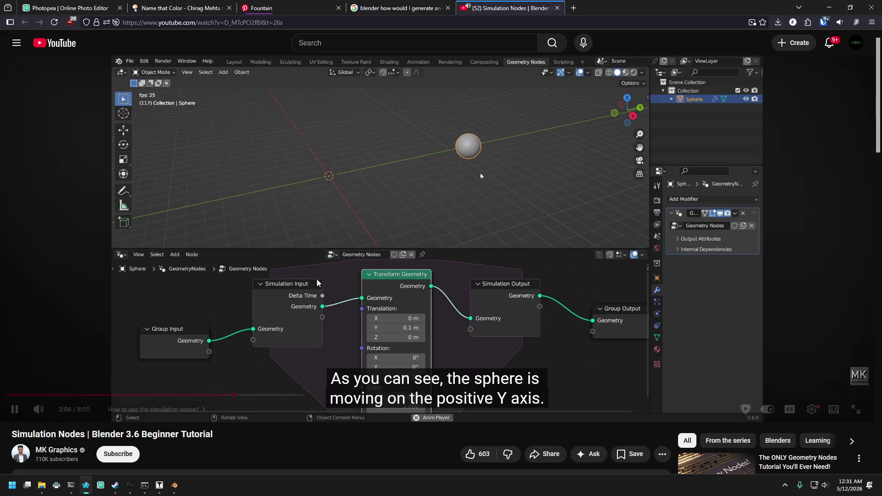
- Skip the tutorial ahead through 2:47, 3:03 and 3:43 to about 4:54
{"action": "left_click_drag", "start_coordinate": [261, 396], "coordinate": [354, 399]}
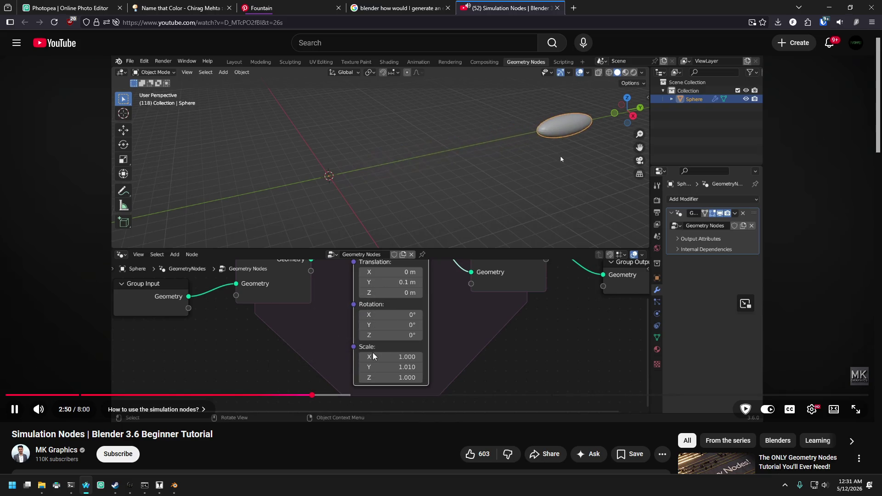
{"action": "scroll", "coordinate": [330, 297], "scroll_direction": "down", "scroll_amount": 3}
{"action": "left_click_drag", "start_coordinate": [337, 258], "coordinate": [337, 258]}
{"action": "scroll", "coordinate": [337, 257], "scroll_direction": "up", "scroll_amount": 3}
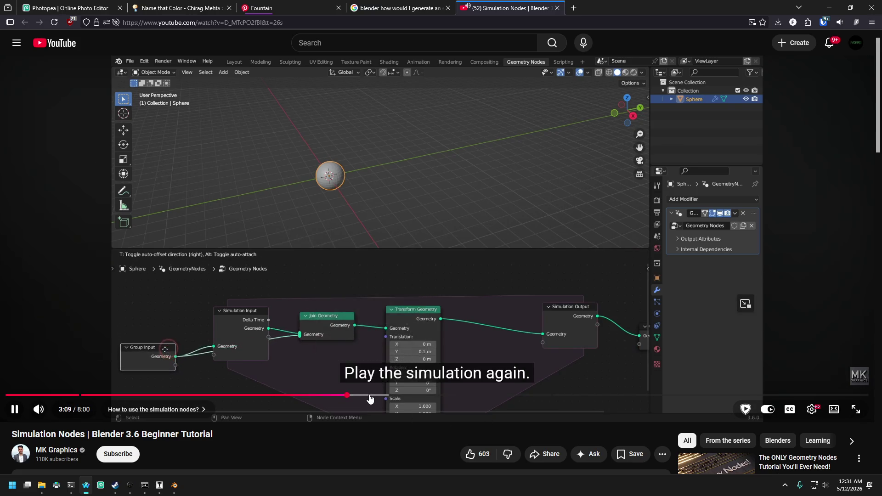
{"action": "left_click_drag", "start_coordinate": [406, 398], "coordinate": [443, 398]}
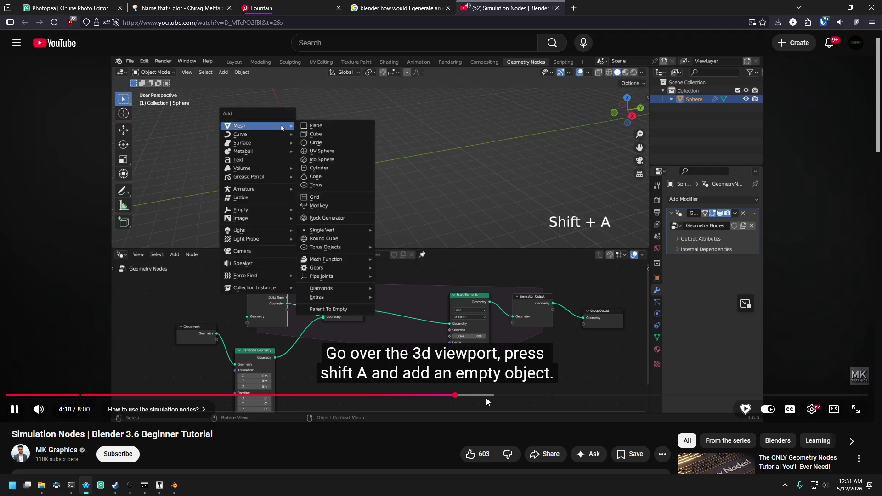
{"action": "left_click", "coordinate": [505, 395]}
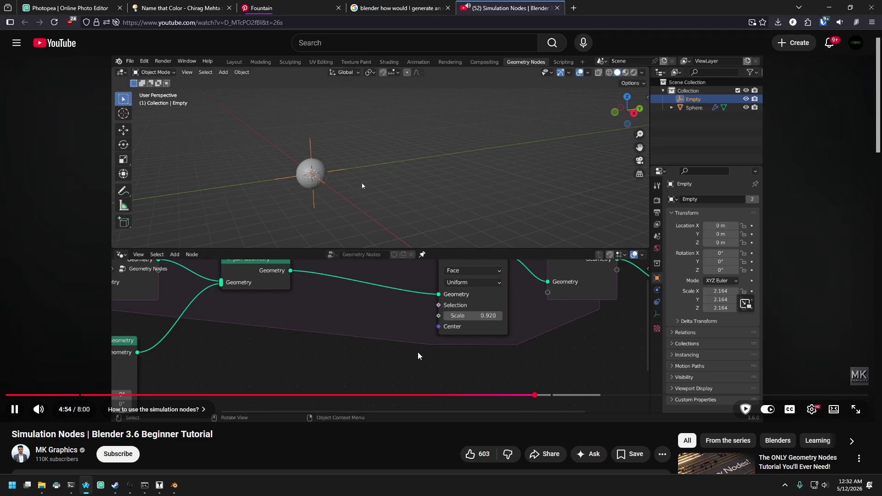
{"action": "left_click", "coordinate": [418, 357]}
- Back in Blender, add a Named Attribute node near the simulation output
{"action": "left_click", "coordinate": [174, 485]}
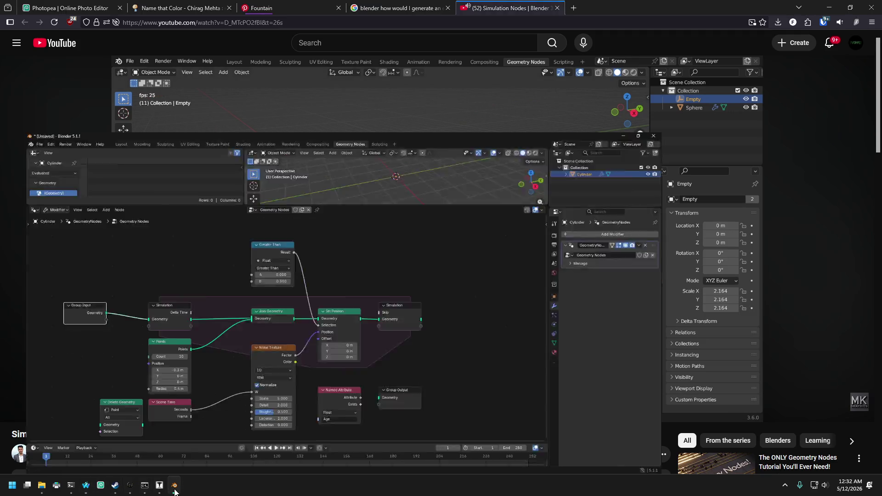
{"action": "left_click", "coordinate": [488, 183]}
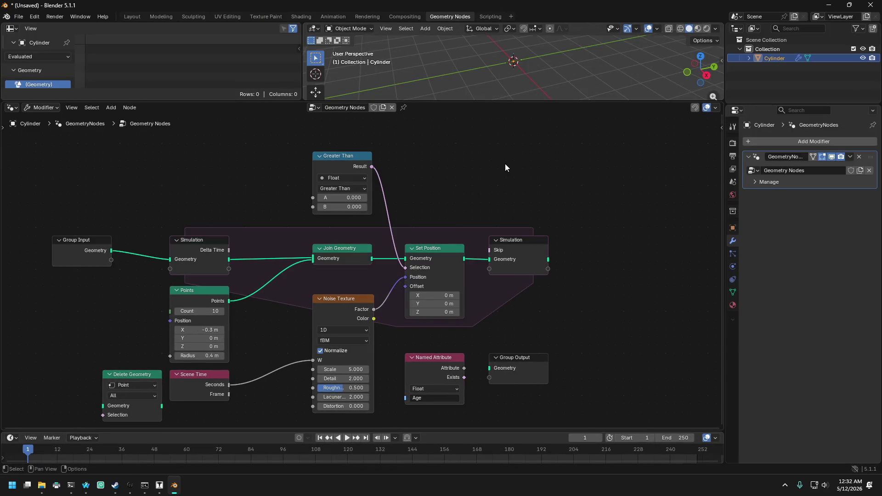
{"action": "right_click", "coordinate": [505, 168]}
{"action": "key", "text": "Escape"}
{"action": "key", "text": "shift+a"}
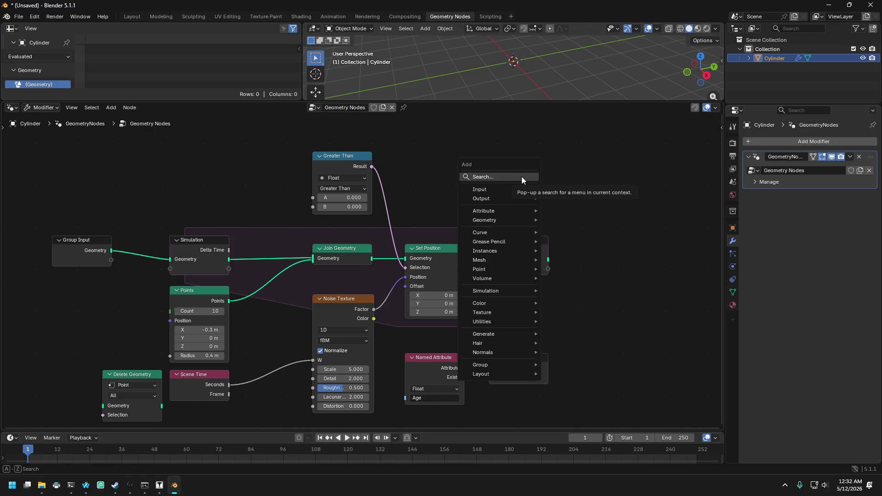
{"action": "type", "text": "named"}
{"action": "key", "text": "Return"}
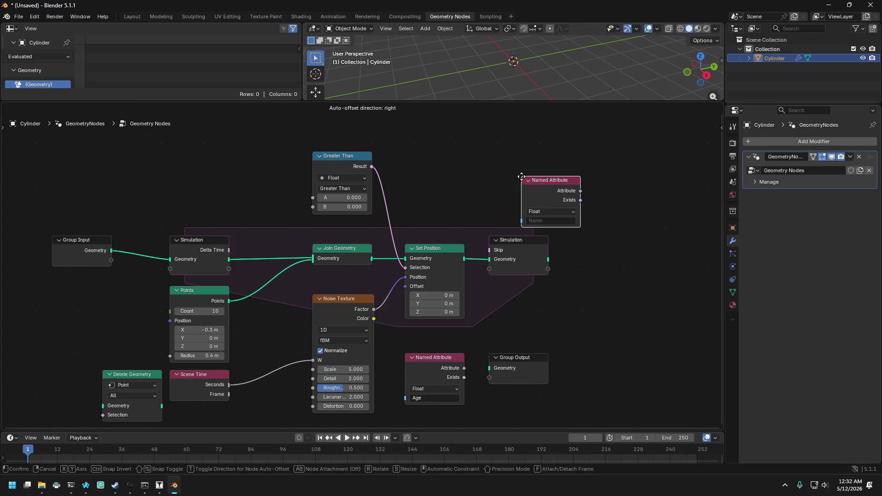
{"action": "left_click", "coordinate": [489, 154]}
- Set the new Named Attribute node's name to MaxLifetime
{"action": "left_click", "coordinate": [515, 196]}
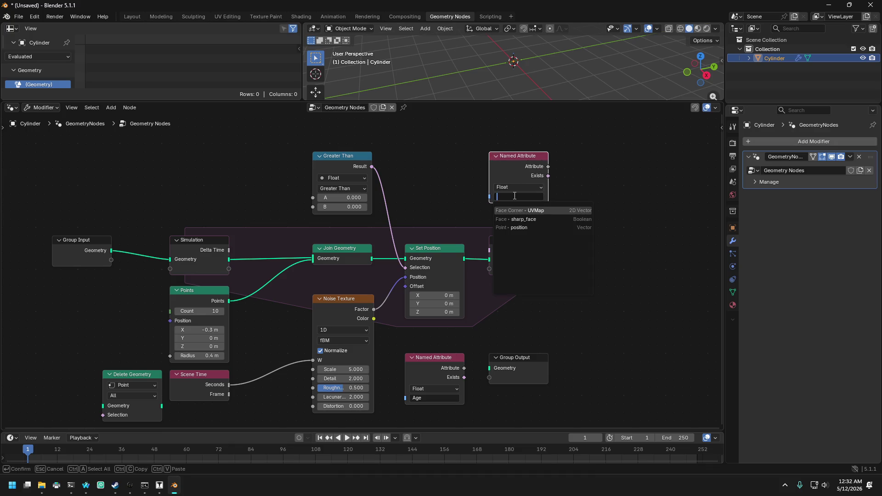
{"action": "type", "text": "Max Li"}
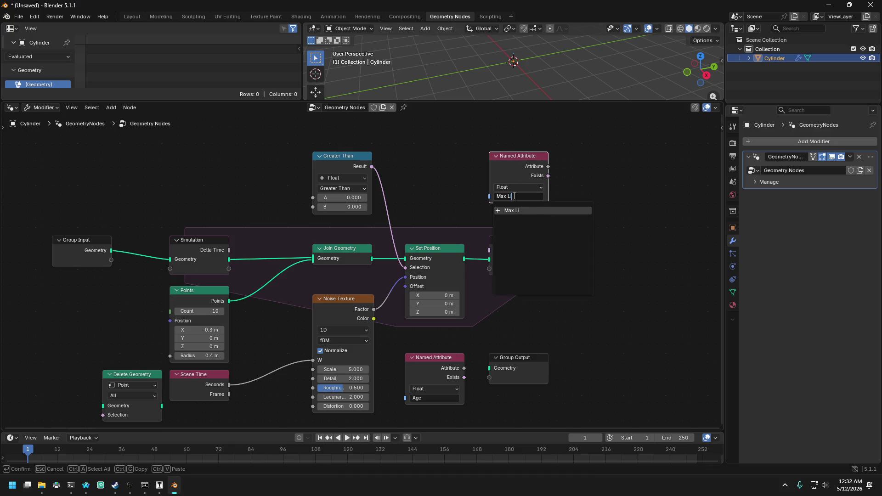
{"action": "type", "text": "me"}
{"action": "key", "text": "Return"}
{"action": "left_click", "coordinate": [515, 197]}
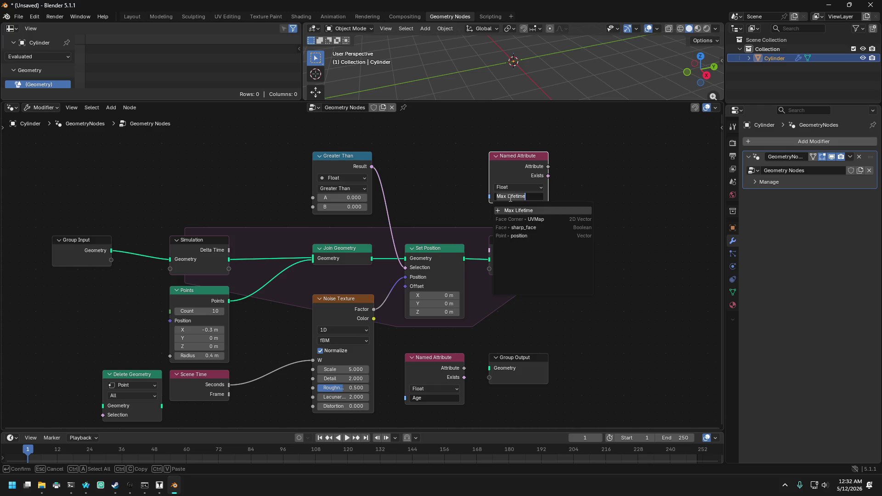
{"action": "key", "text": "BackSpace"}
{"action": "key", "text": "Return"}
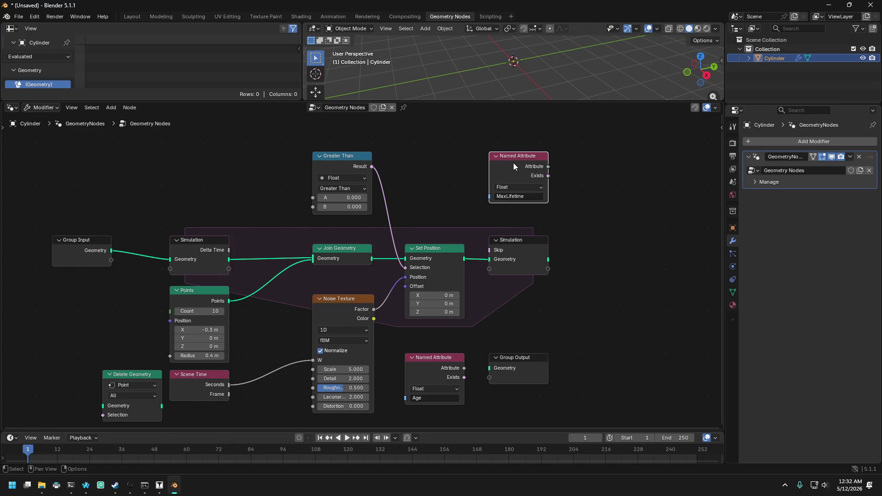
- Connect the Age attribute to Greater Than's A input and MaxLifetime to its B input
{"action": "mouse_move", "coordinate": [514, 162]}
{"action": "left_mouse_down"}
{"action": "mouse_move", "coordinate": [212, 146]}
{"action": "mouse_move", "coordinate": [231, 141]}
{"action": "left_mouse_up"}
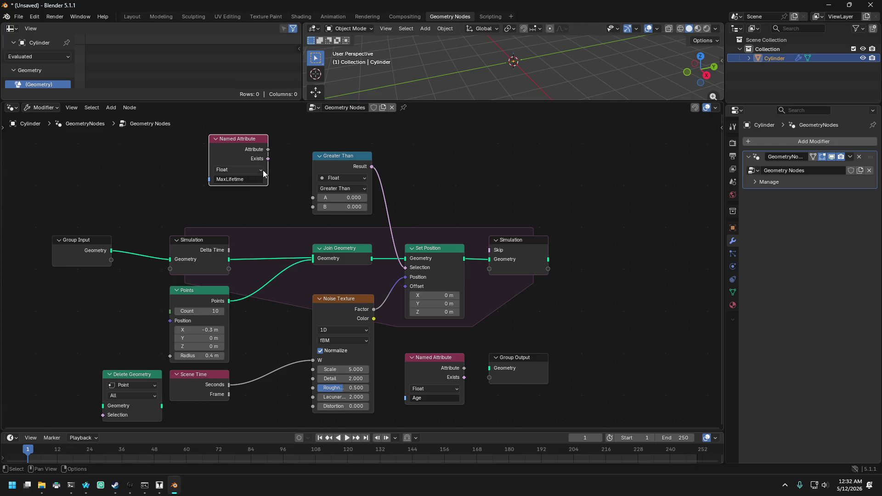
{"action": "mouse_move", "coordinate": [436, 365]}
{"action": "left_mouse_down"}
{"action": "mouse_move", "coordinate": [194, 195]}
{"action": "mouse_move", "coordinate": [212, 146]}
{"action": "mouse_move", "coordinate": [157, 143]}
{"action": "left_mouse_up"}
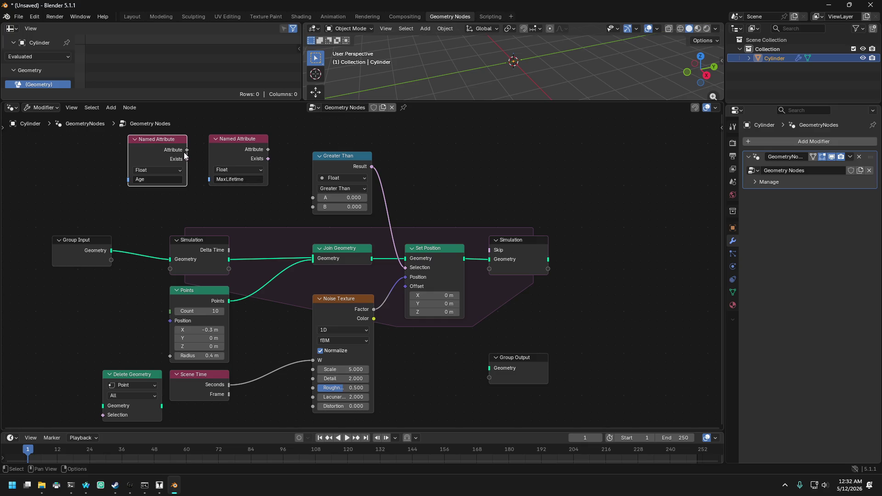
{"action": "mouse_move", "coordinate": [185, 151]}
{"action": "left_mouse_down"}
{"action": "mouse_move", "coordinate": [327, 195]}
{"action": "mouse_move", "coordinate": [317, 197]}
{"action": "left_mouse_up"}
{"action": "mouse_move", "coordinate": [268, 150]}
{"action": "left_mouse_down"}
{"action": "mouse_move", "coordinate": [316, 206]}
{"action": "mouse_move", "coordinate": [339, 136]}
{"action": "left_mouse_up"}
{"action": "scroll", "coordinate": [341, 194], "scroll_direction": "down", "scroll_amount": 3}
{"action": "scroll", "coordinate": [341, 195], "scroll_direction": "up", "scroll_amount": 2}
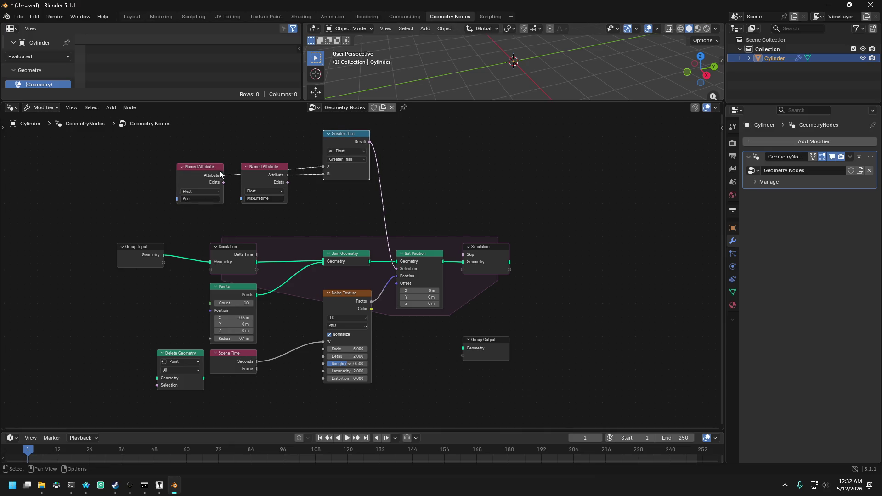
- Collapse the Age and MaxLifetime nodes and stack them together beside the Greater Than node
{"action": "mouse_move", "coordinate": [219, 164]}
{"action": "left_mouse_down"}
{"action": "mouse_move", "coordinate": [261, 129]}
{"action": "mouse_move", "coordinate": [271, 158]}
{"action": "left_mouse_up"}
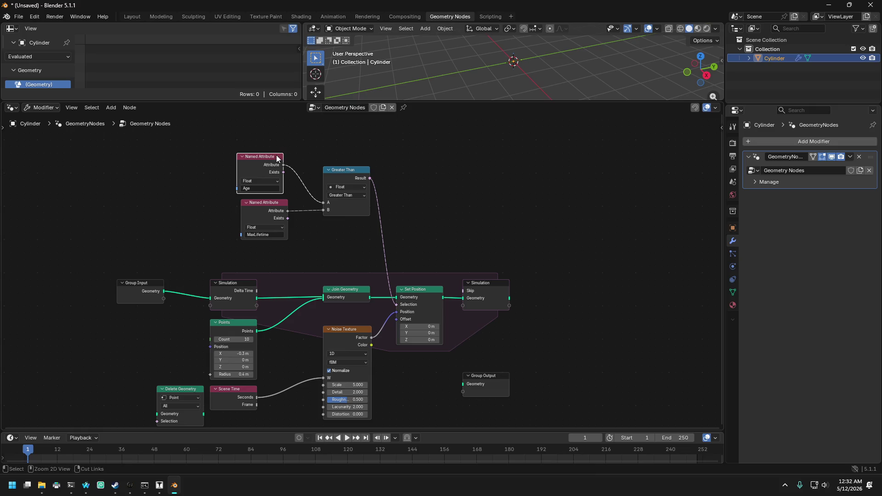
{"action": "left_click", "coordinate": [242, 157]}
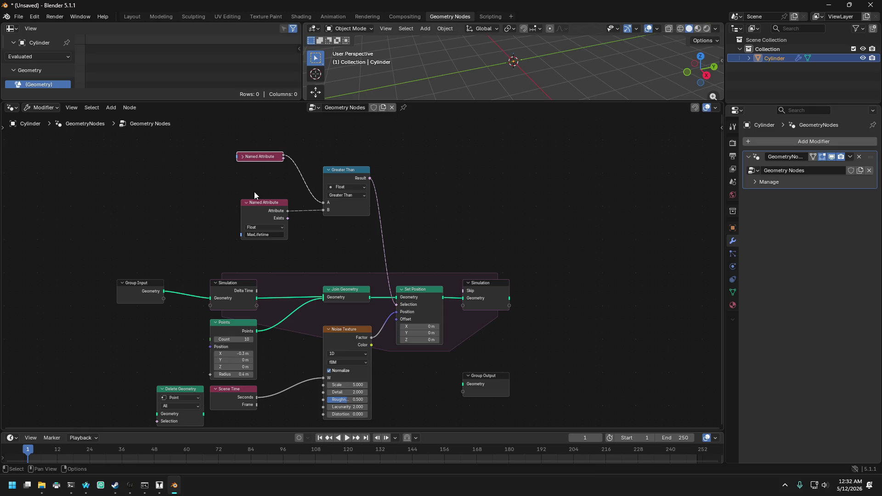
{"action": "left_click", "coordinate": [247, 202]}
{"action": "mouse_move", "coordinate": [253, 202]}
{"action": "left_mouse_down"}
{"action": "mouse_move", "coordinate": [253, 165]}
{"action": "mouse_move", "coordinate": [289, 178]}
{"action": "left_mouse_up"}
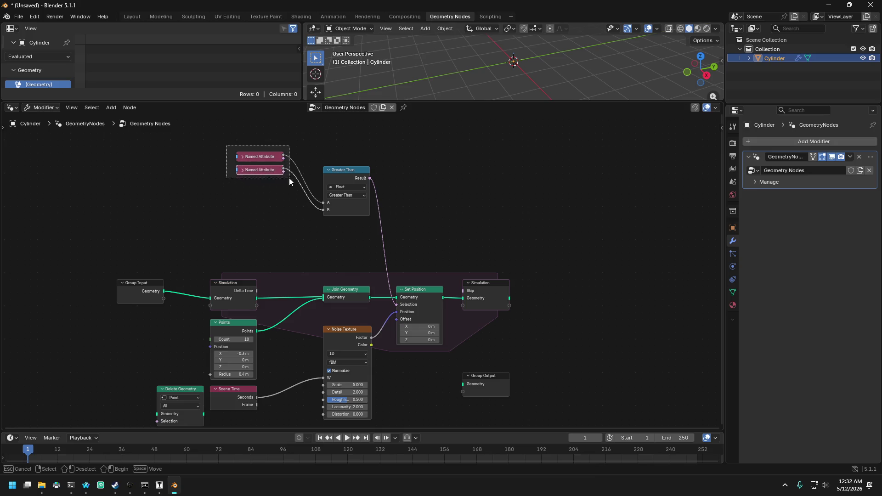
{"action": "left_click", "coordinate": [268, 157]}
{"action": "left_click_drag", "start_coordinate": [233, 146], "coordinate": [287, 194]}
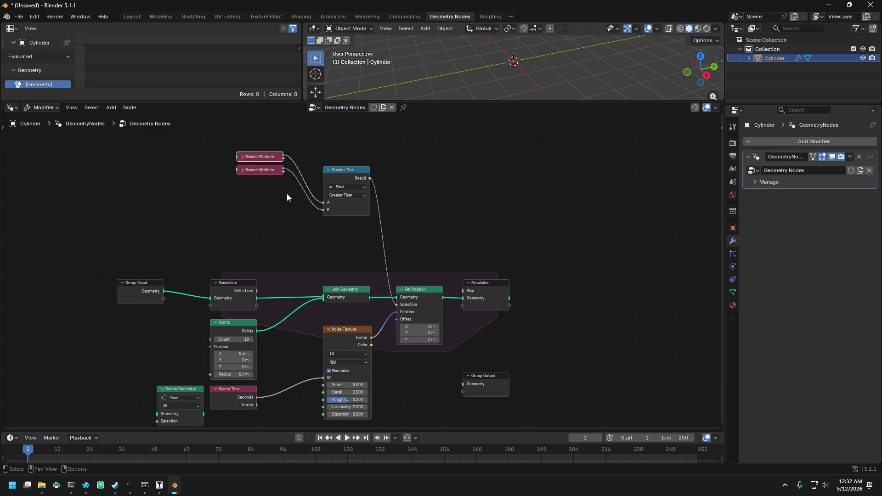
{"action": "mouse_move", "coordinate": [258, 159]}
{"action": "left_mouse_down"}
{"action": "mouse_move", "coordinate": [278, 182]}
{"action": "mouse_move", "coordinate": [280, 205]}
{"action": "mouse_move", "coordinate": [281, 192]}
{"action": "left_mouse_up"}
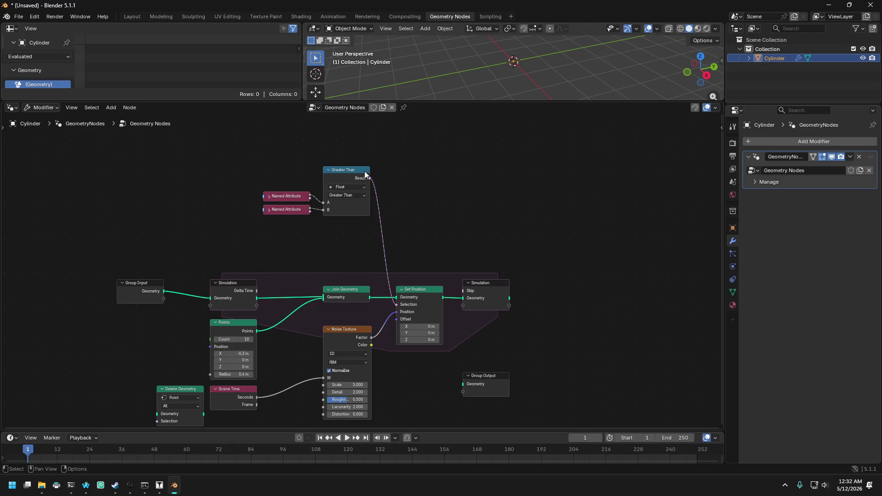
{"action": "left_click", "coordinate": [331, 169]}
{"action": "mouse_move", "coordinate": [351, 171]}
{"action": "left_mouse_down"}
{"action": "mouse_move", "coordinate": [355, 202]}
{"action": "mouse_move", "coordinate": [352, 192]}
{"action": "left_mouse_up"}
- Re-expand the Greater Than node, recentre the graph and enlarge the node editor upward
{"action": "left_click", "coordinate": [327, 197]}
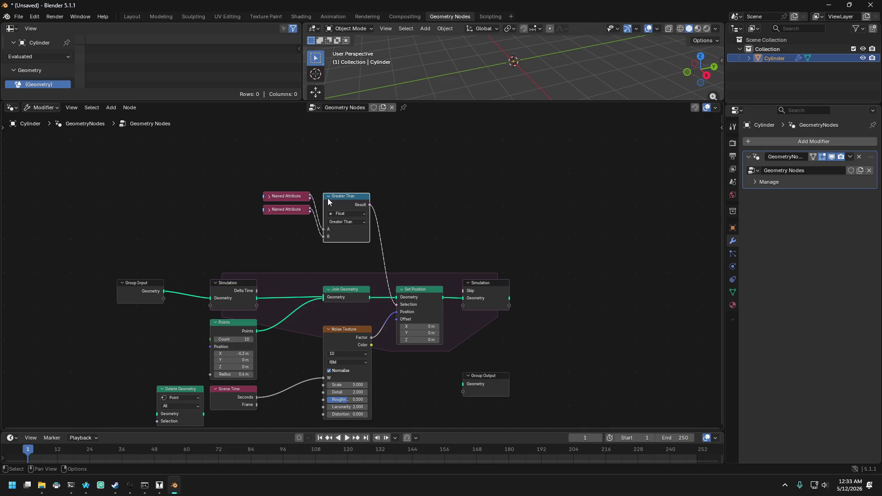
{"action": "scroll", "coordinate": [328, 198], "scroll_direction": "down", "scroll_amount": 2}
{"action": "scroll", "coordinate": [337, 191], "scroll_direction": "up", "scroll_amount": 4}
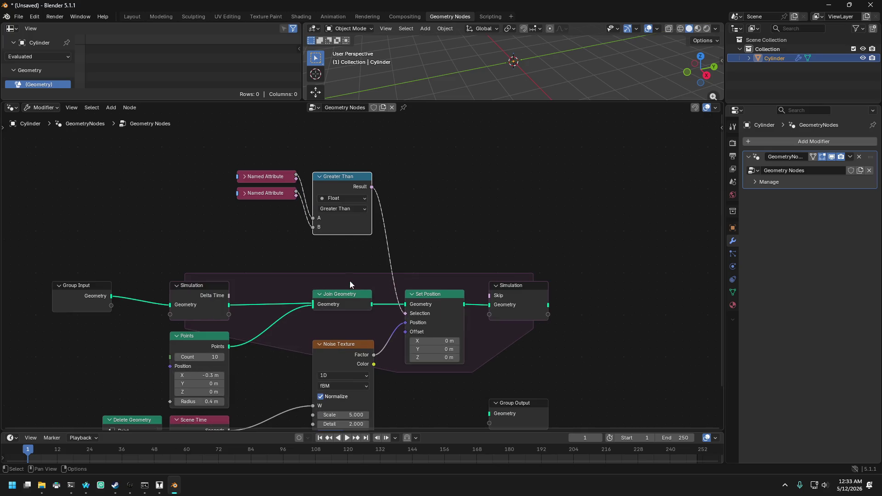
{"action": "mouse_move", "coordinate": [349, 280]}
{"action": "middle_mouse_down"}
{"action": "mouse_move", "coordinate": [350, 236]}
{"action": "mouse_move", "coordinate": [362, 215]}
{"action": "middle_mouse_up"}
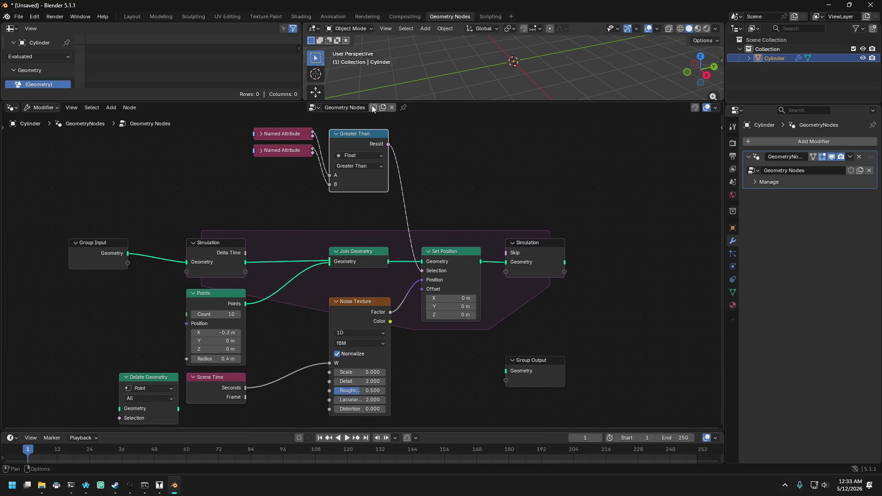
{"action": "left_click_drag", "start_coordinate": [371, 102], "coordinate": [371, 58]}
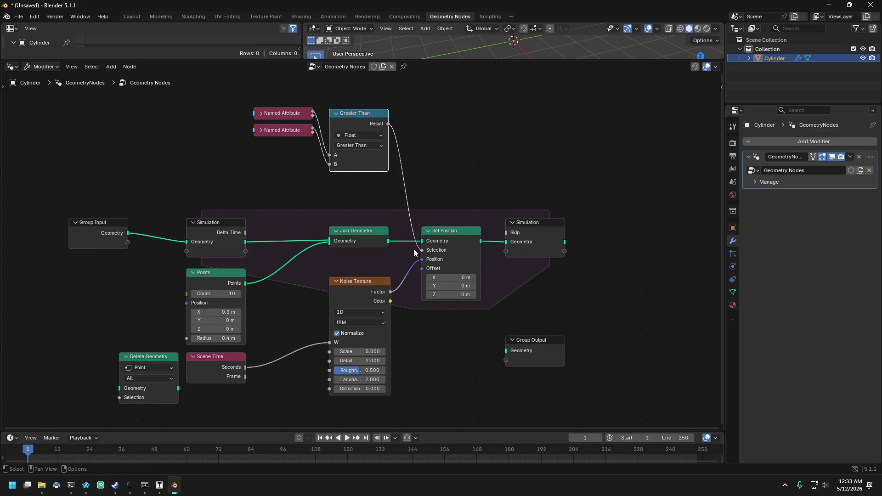
{"action": "scroll", "coordinate": [358, 322], "scroll_direction": "down", "scroll_amount": 1}
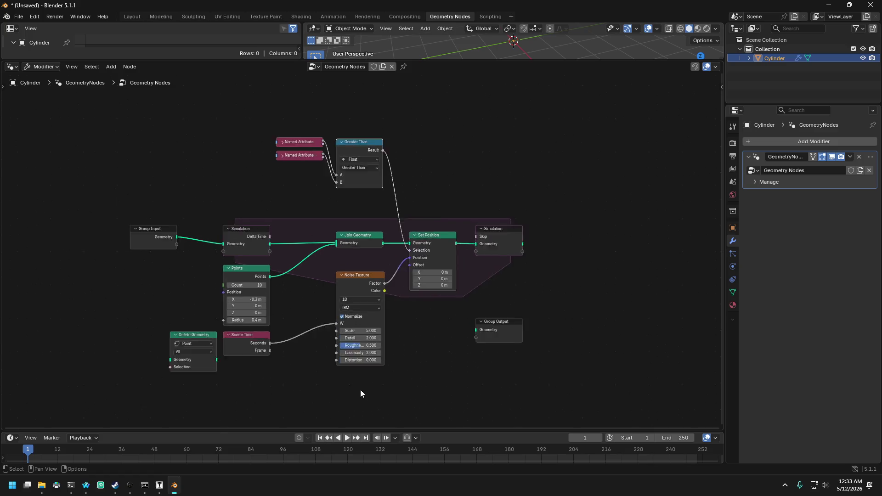
{"action": "scroll", "coordinate": [361, 390], "scroll_direction": "up", "scroll_amount": 1}
{"action": "left_click", "coordinate": [86, 486]}
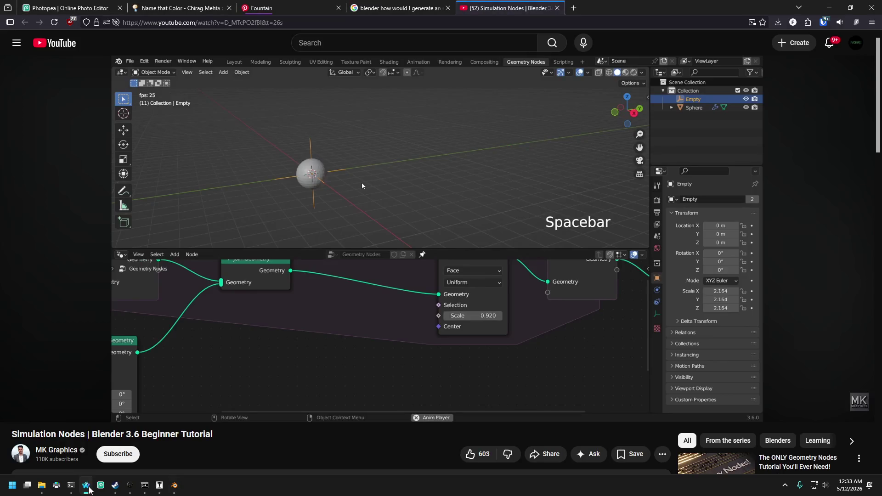
- Scroll Google AI Mode's simulation zone answer down to its Common Troubleshooting tips on baking
{"action": "left_click", "coordinate": [395, 8]}
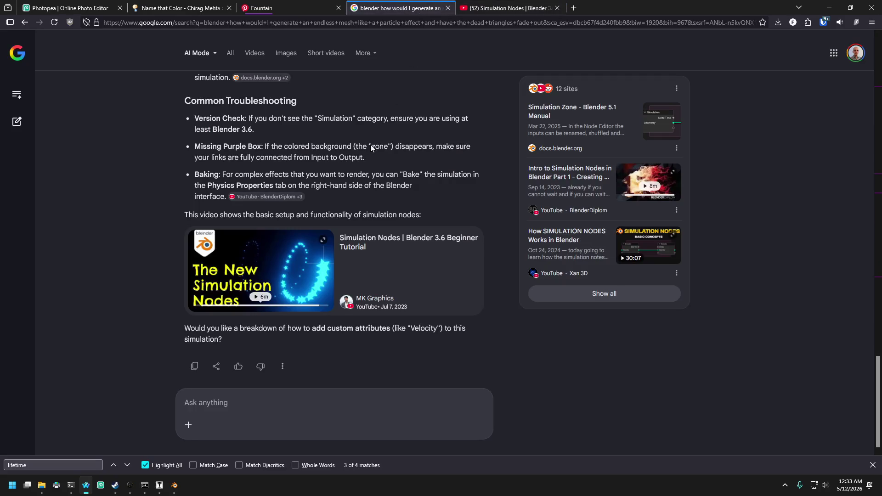
{"action": "scroll", "coordinate": [167, 216], "scroll_direction": "up", "scroll_amount": 5}
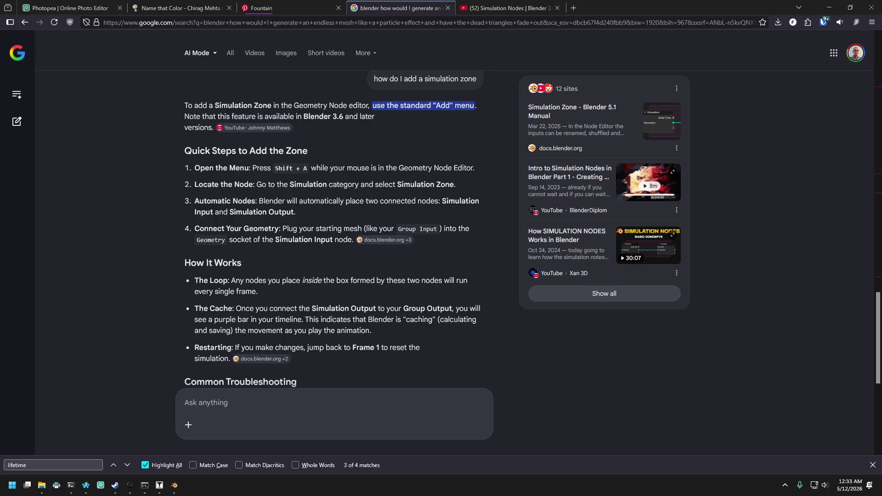
{"action": "left_click", "coordinate": [793, 293]}
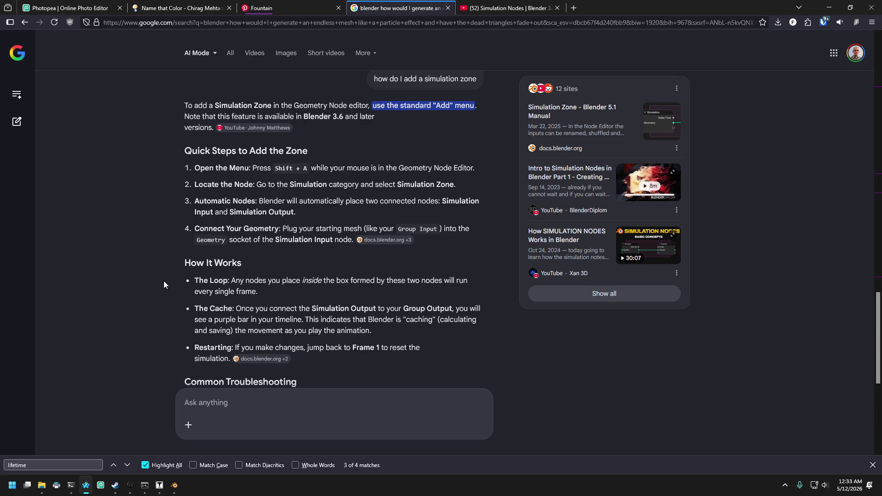
{"action": "scroll", "coordinate": [159, 280], "scroll_direction": "down", "scroll_amount": 3}
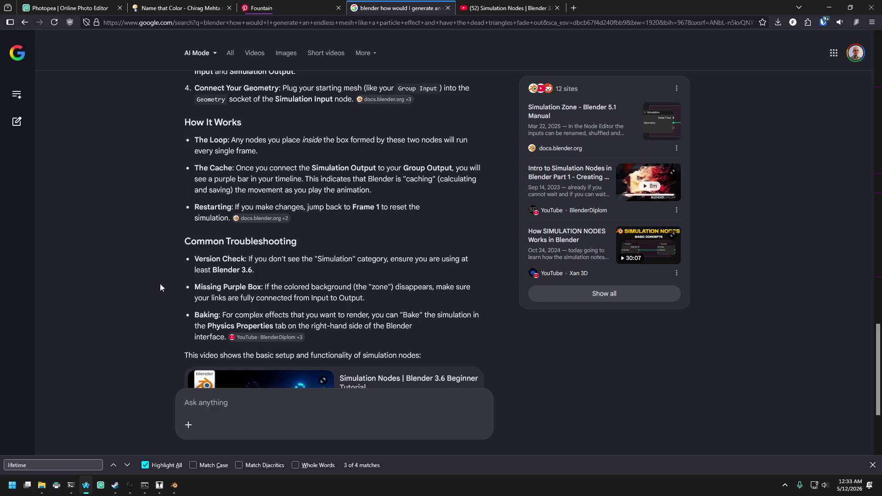
- Play the simulation in an enlarged 3D viewport, orbiting around the emitter, then stop playback
{"action": "left_click", "coordinate": [175, 486]}
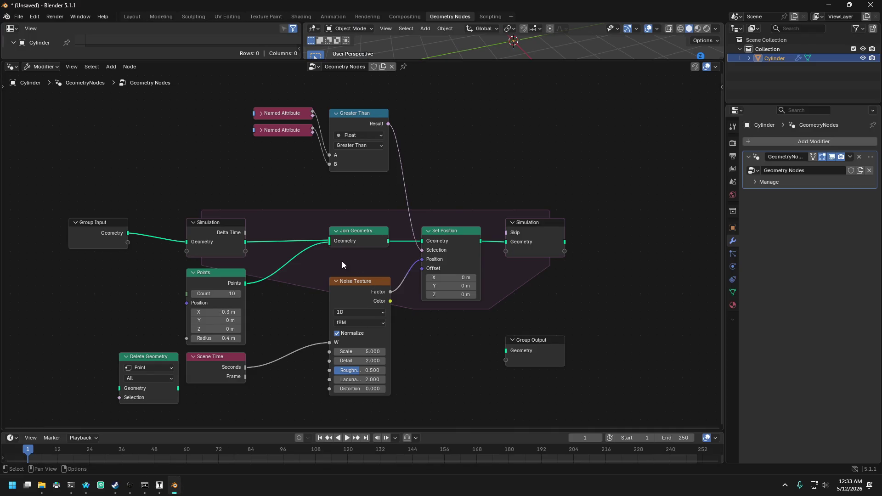
{"action": "key", "text": "space"}
{"action": "key", "text": "space"}
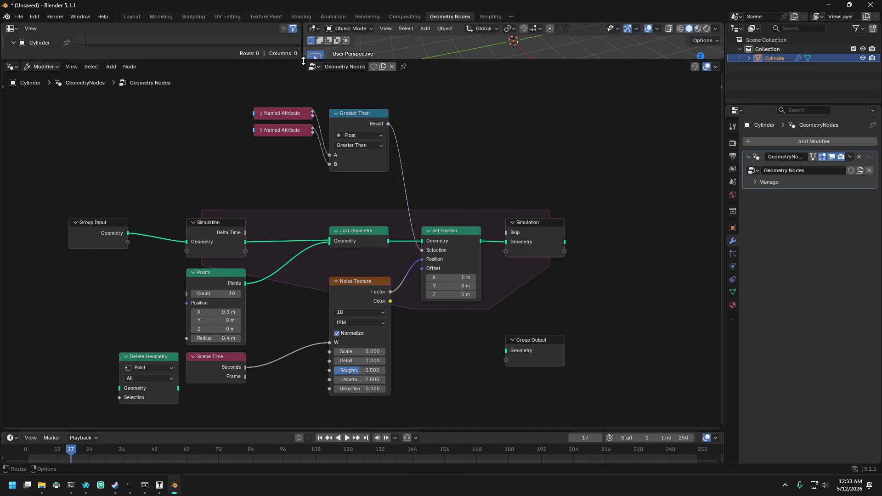
{"action": "left_click_drag", "start_coordinate": [304, 61], "coordinate": [302, 203]}
{"action": "key", "text": "space"}
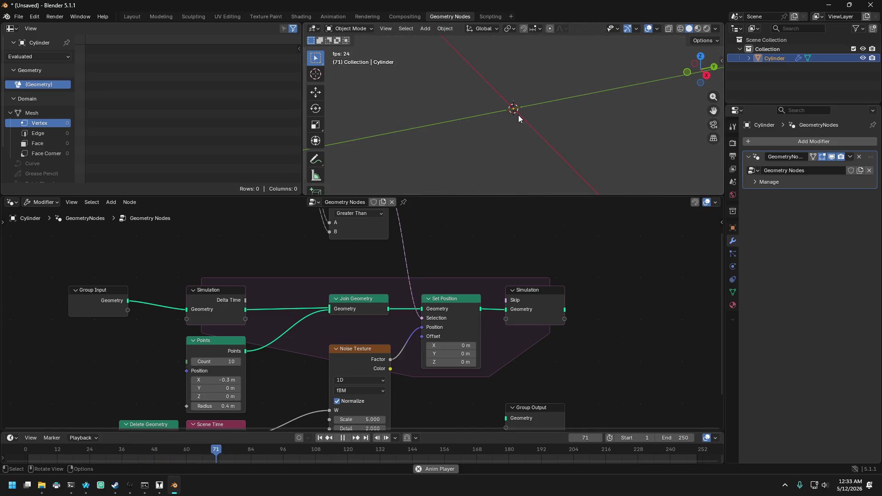
{"action": "mouse_move", "coordinate": [518, 115]}
{"action": "middle_mouse_down"}
{"action": "mouse_move", "coordinate": [575, 172]}
{"action": "mouse_move", "coordinate": [581, 147]}
{"action": "mouse_move", "coordinate": [536, 128]}
{"action": "middle_mouse_up"}
{"action": "scroll", "coordinate": [454, 239], "scroll_direction": "down", "scroll_amount": 2}
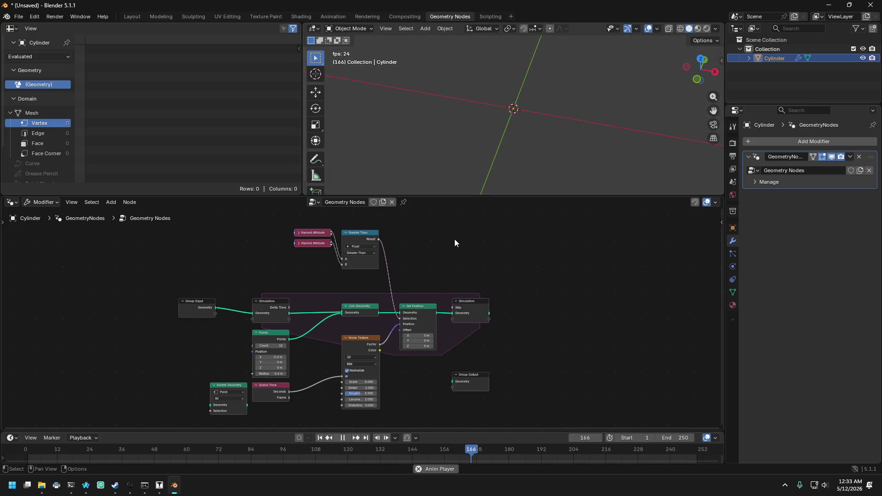
{"action": "scroll", "coordinate": [454, 241], "scroll_direction": "up", "scroll_amount": 1}
{"action": "key", "text": "space"}
- Drag the Delete Geometry node up next to the Greater Than compare node
{"action": "scroll", "coordinate": [450, 269], "scroll_direction": "up", "scroll_amount": 1}
{"action": "middle_click_drag", "start_coordinate": [459, 247], "coordinate": [454, 388]}
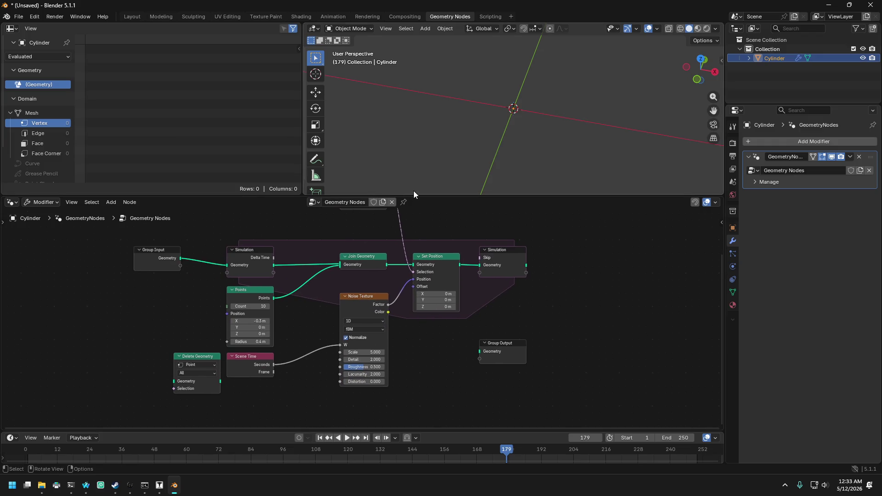
{"action": "left_click_drag", "start_coordinate": [414, 195], "coordinate": [414, 186]}
{"action": "scroll", "coordinate": [380, 282], "scroll_direction": "up", "scroll_amount": 2}
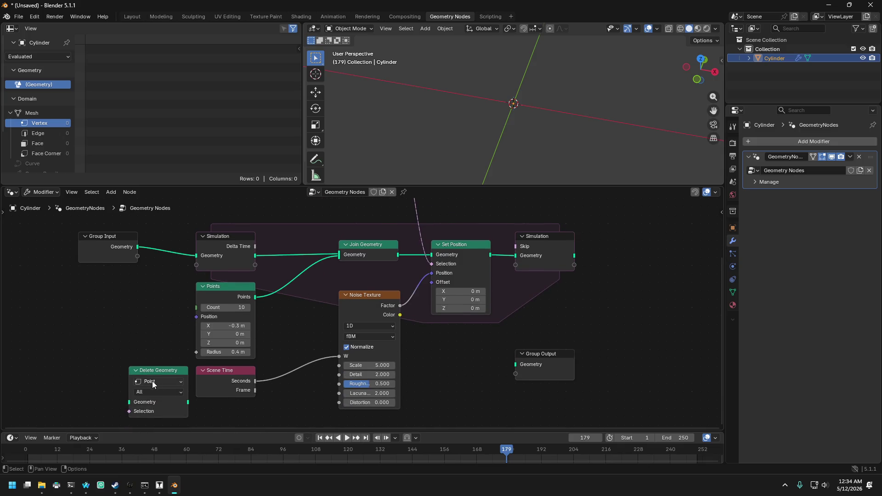
{"action": "scroll", "coordinate": [295, 337], "scroll_direction": "down", "scroll_amount": 1}
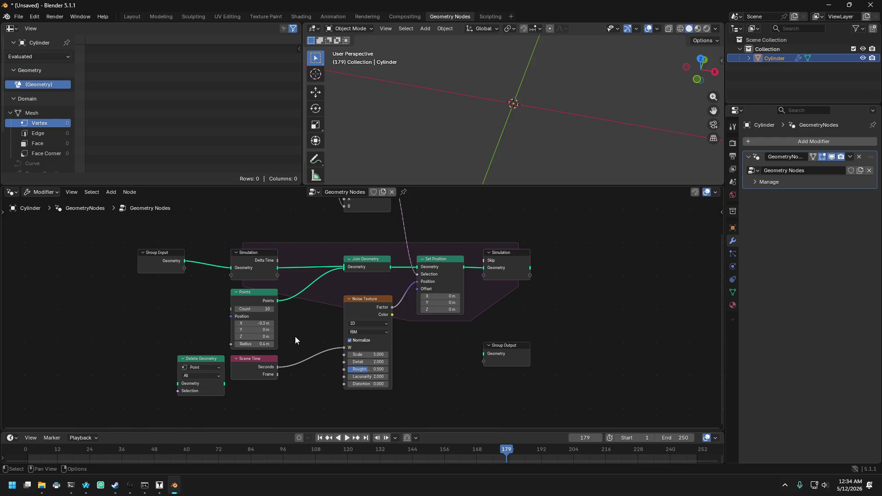
{"action": "middle_click_drag", "start_coordinate": [201, 322], "coordinate": [185, 371]}
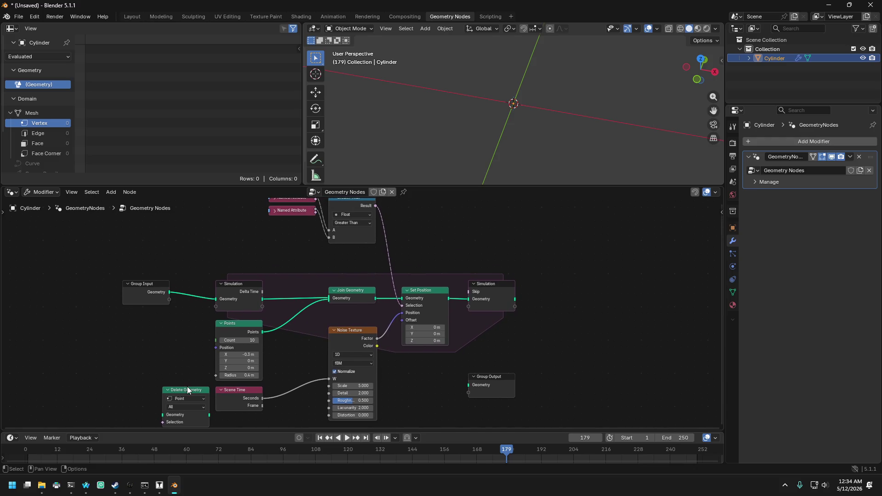
{"action": "mouse_move", "coordinate": [188, 390]}
{"action": "left_mouse_down"}
{"action": "mouse_move", "coordinate": [456, 289]}
{"action": "mouse_move", "coordinate": [481, 200]}
{"action": "mouse_move", "coordinate": [482, 222]}
{"action": "mouse_move", "coordinate": [455, 259]}
{"action": "mouse_move", "coordinate": [431, 258]}
{"action": "left_mouse_up"}
{"action": "mouse_move", "coordinate": [500, 321]}
{"action": "middle_mouse_down"}
{"action": "mouse_move", "coordinate": [511, 248]}
{"action": "mouse_move", "coordinate": [513, 269]}
{"action": "middle_mouse_up"}
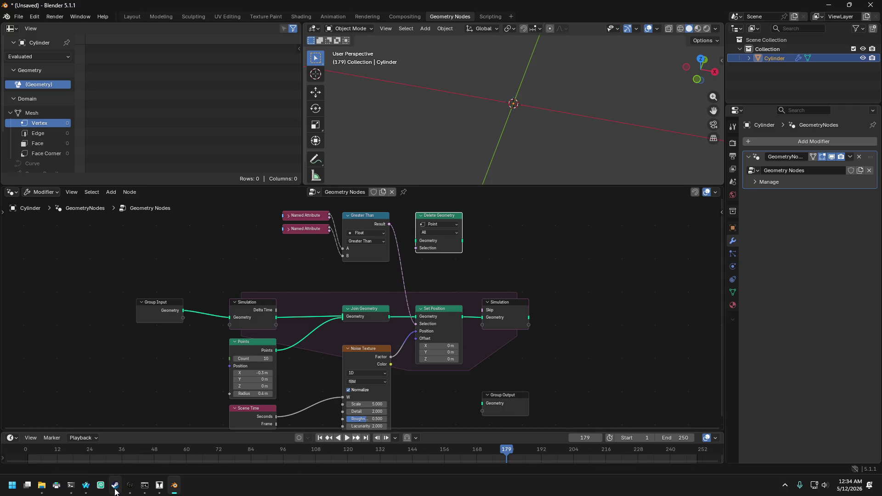
{"action": "left_click", "coordinate": [86, 485]}
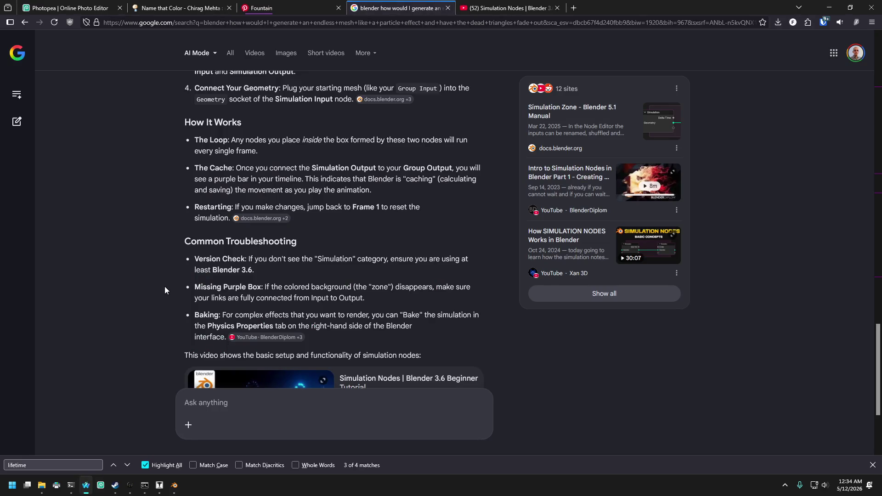
- Scroll the AI answer up to its Summary of Key Nodes, then return to Blender's node editor
{"action": "scroll", "coordinate": [165, 286], "scroll_direction": "up", "scroll_amount": 7}
{"action": "scroll", "coordinate": [164, 286], "scroll_direction": "up", "scroll_amount": 5}
{"action": "scroll", "coordinate": [164, 286], "scroll_direction": "down", "scroll_amount": 3}
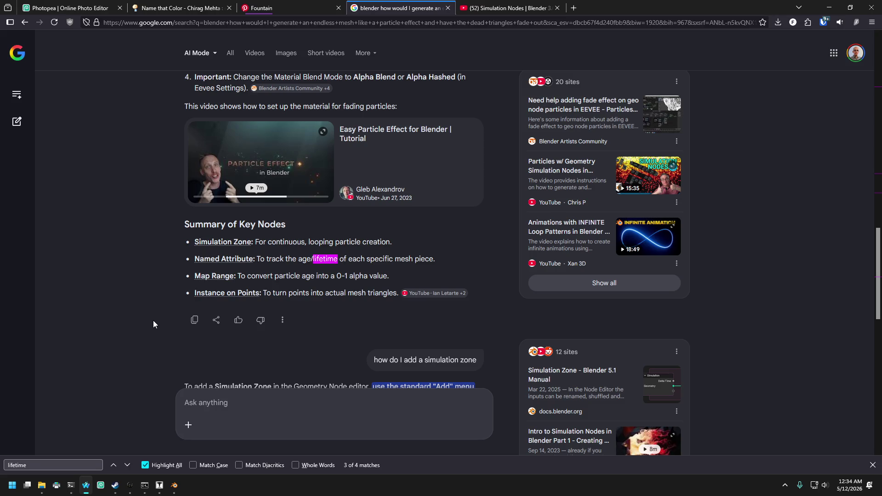
{"action": "left_click", "coordinate": [175, 485]}
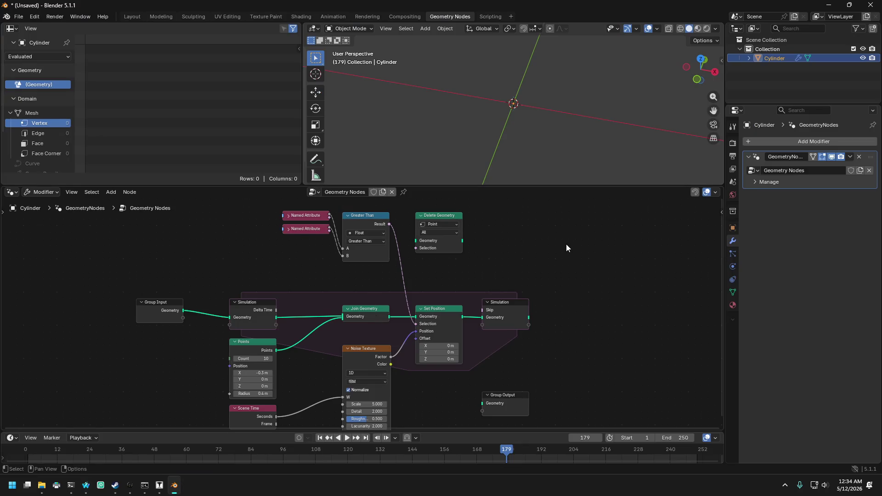
- Add an Instance on Points node to the right of the simulation
{"action": "key", "text": "shift+a"}
{"action": "type", "text": "instance"}
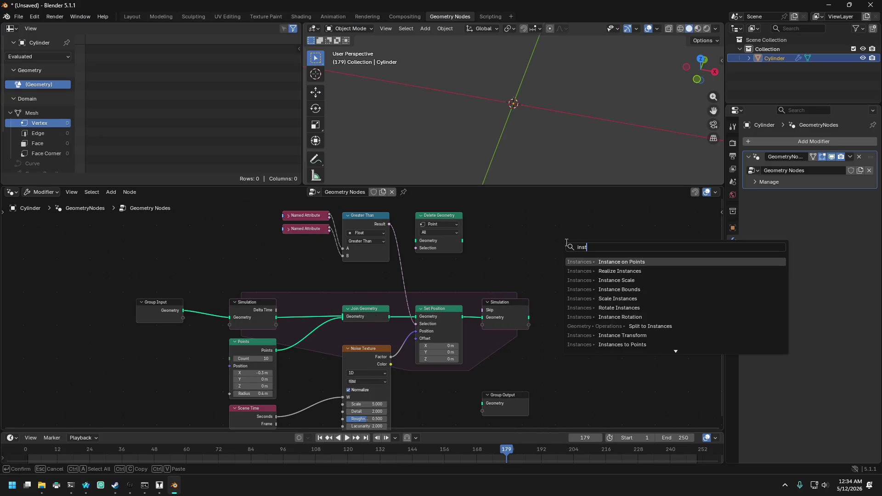
{"action": "key", "text": "Return"}
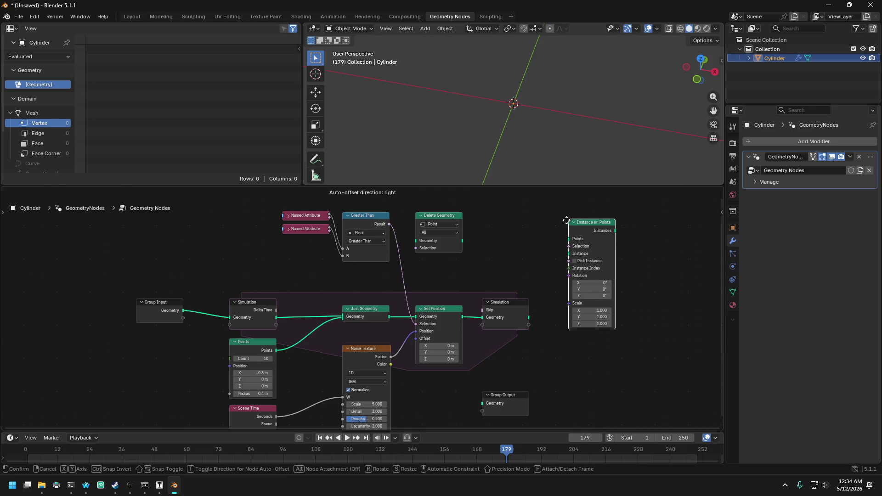
{"action": "left_click", "coordinate": [569, 219]}
{"action": "left_click", "coordinate": [651, 279]}
- Add a Map Range node to the right of Instance on Points
{"action": "key", "text": "shift+a"}
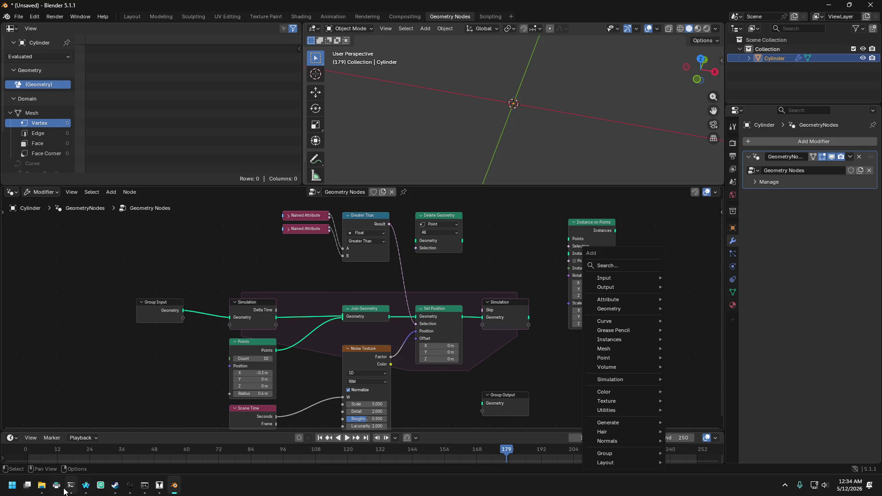
{"action": "left_click", "coordinate": [86, 489]}
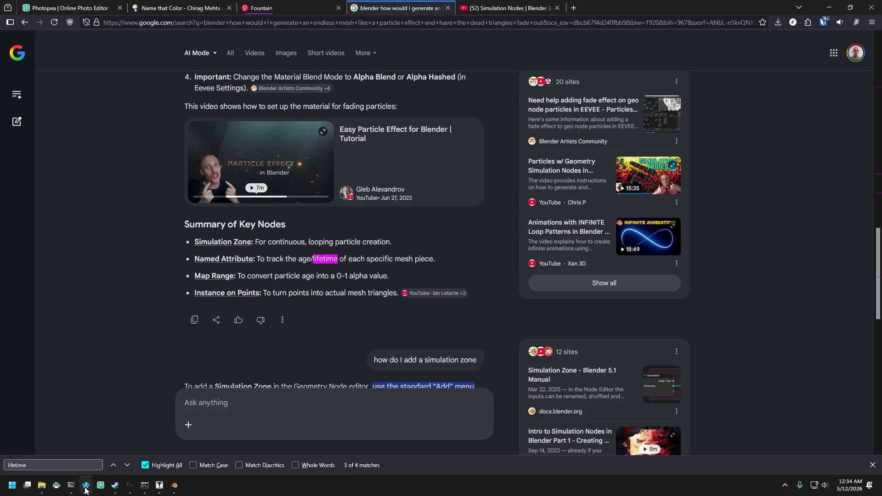
{"action": "left_click", "coordinate": [85, 489]}
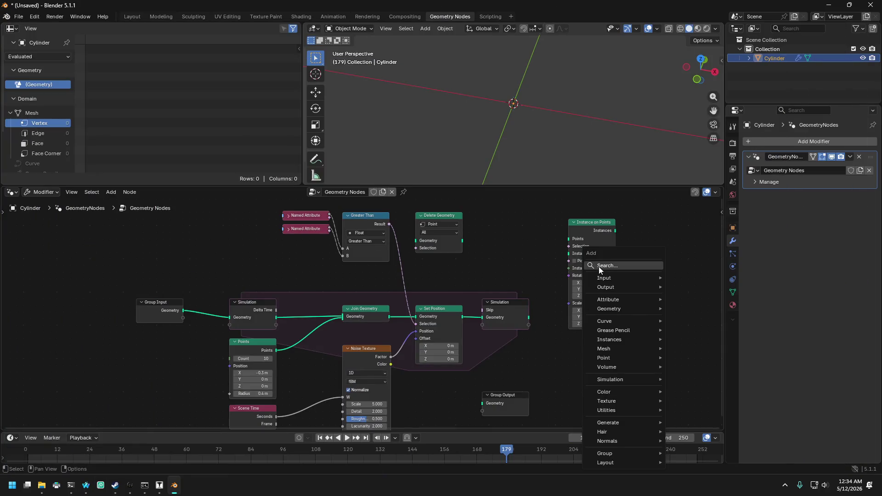
{"action": "type", "text": "map ran"}
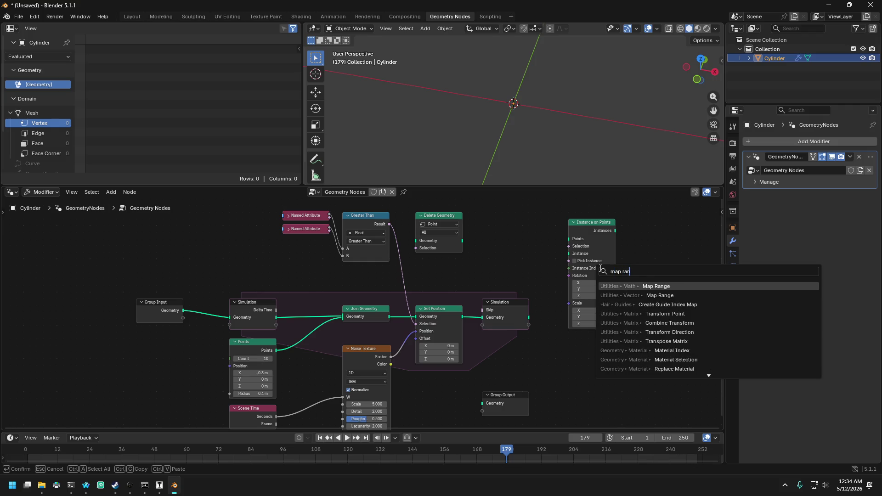
{"action": "key", "text": "Return"}
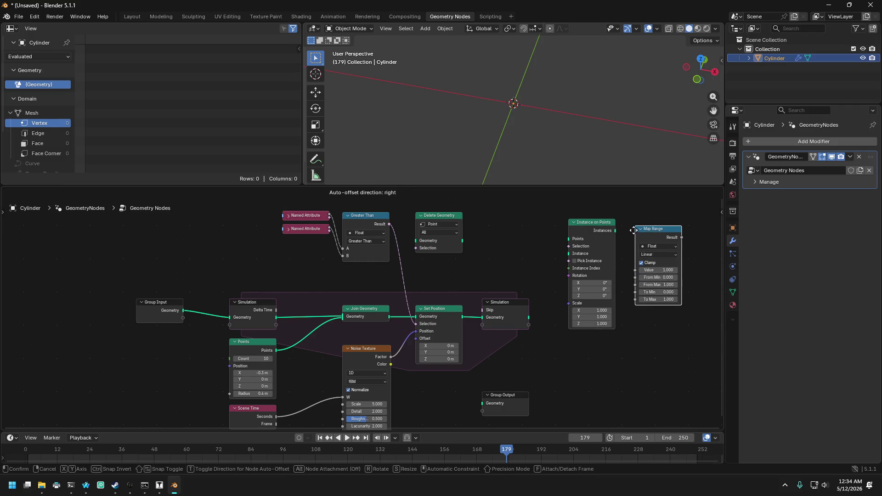
{"action": "left_click", "coordinate": [643, 235]}
{"action": "left_click", "coordinate": [85, 486]}
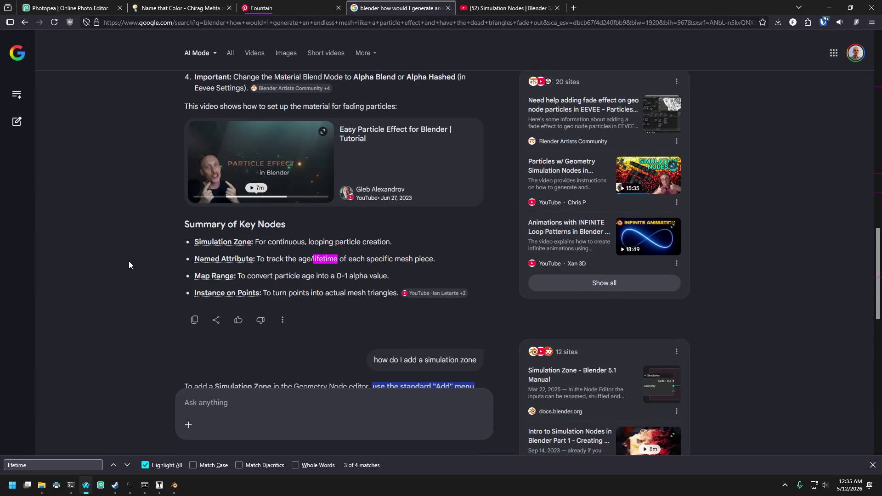
- Read through the AI answer's node setup steps and clear the lifetime search highlights
{"action": "scroll", "coordinate": [141, 264], "scroll_direction": "down", "scroll_amount": 3}
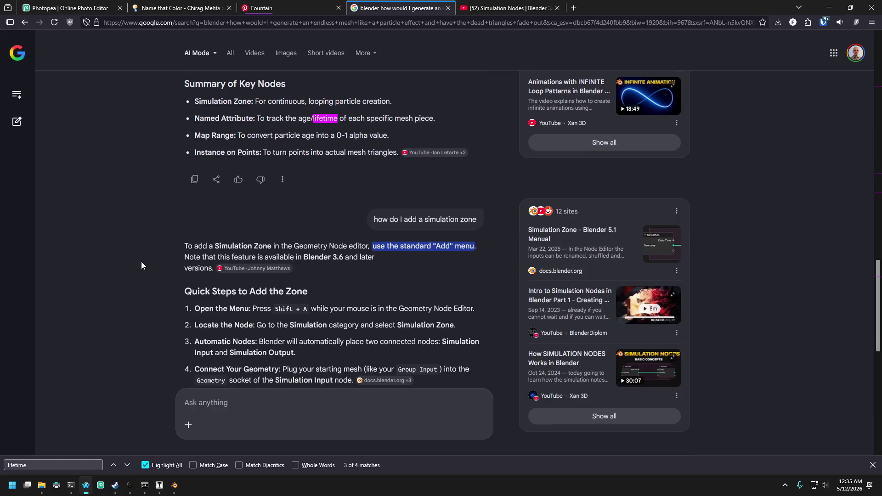
{"action": "scroll", "coordinate": [142, 265], "scroll_direction": "down", "scroll_amount": 3}
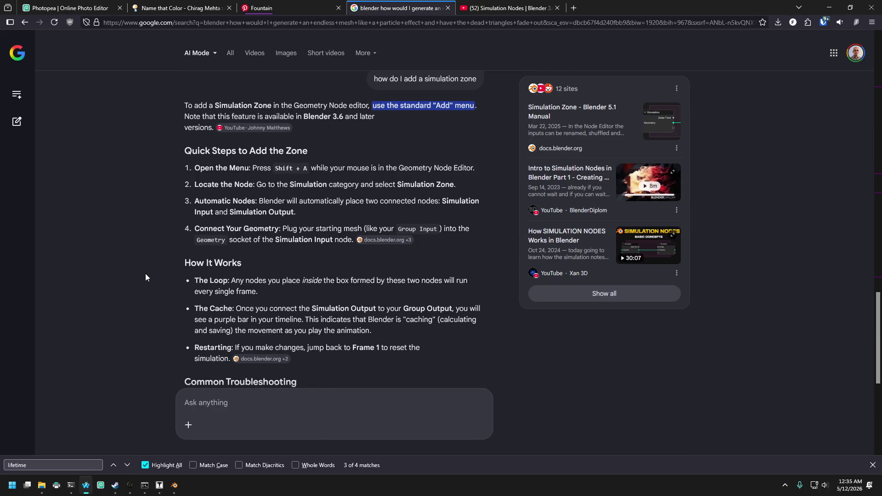
{"action": "scroll", "coordinate": [149, 187], "scroll_direction": "up", "scroll_amount": 15}
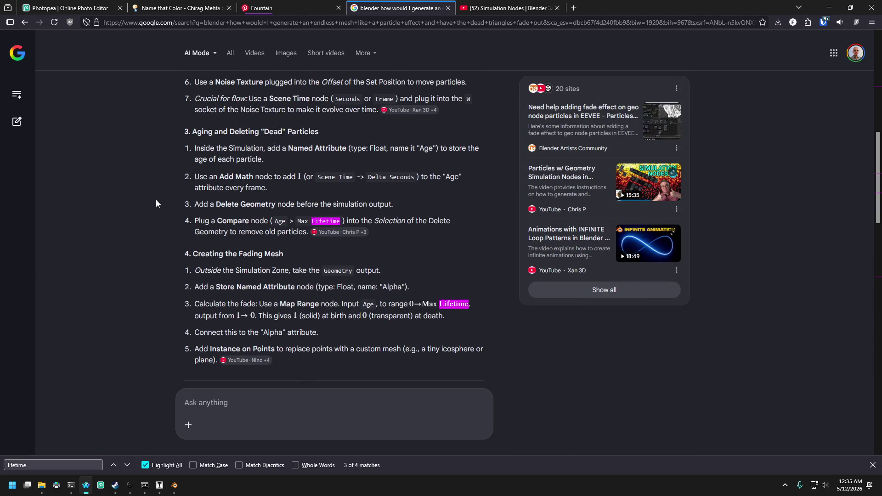
{"action": "scroll", "coordinate": [153, 198], "scroll_direction": "up", "scroll_amount": 4}
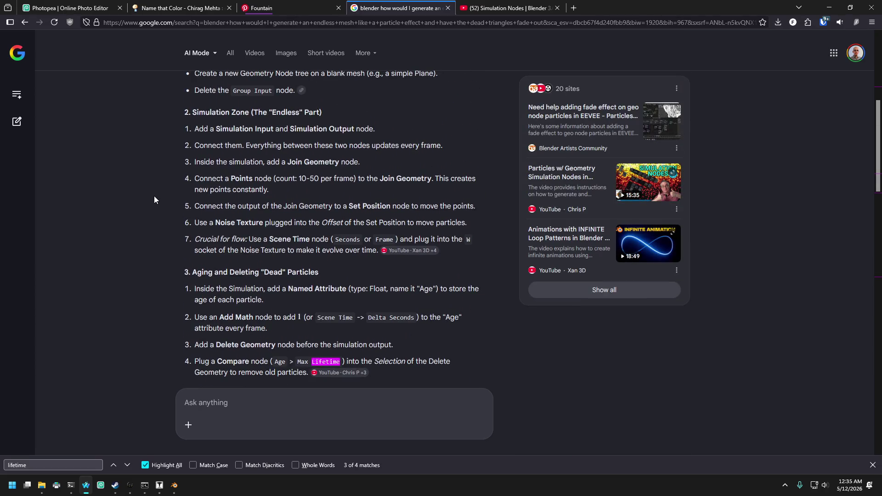
{"action": "scroll", "coordinate": [160, 205], "scroll_direction": "up", "scroll_amount": 5}
{"action": "scroll", "coordinate": [159, 205], "scroll_direction": "down", "scroll_amount": 4}
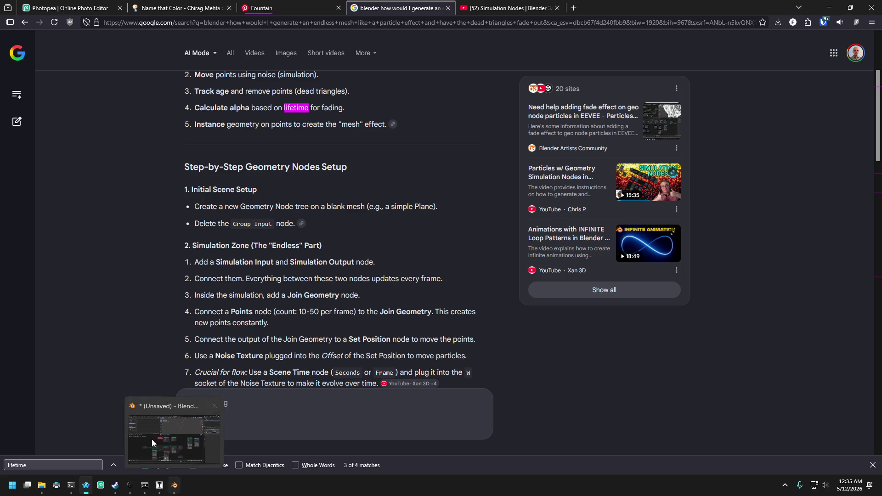
{"action": "mouse_move", "coordinate": [174, 491]}
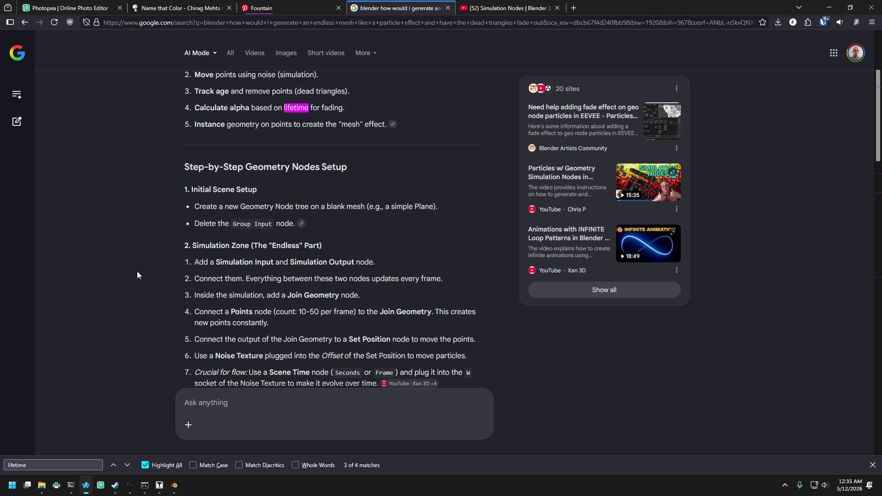
{"action": "scroll", "coordinate": [137, 271], "scroll_direction": "up", "scroll_amount": 4}
{"action": "scroll", "coordinate": [132, 230], "scroll_direction": "down", "scroll_amount": 7}
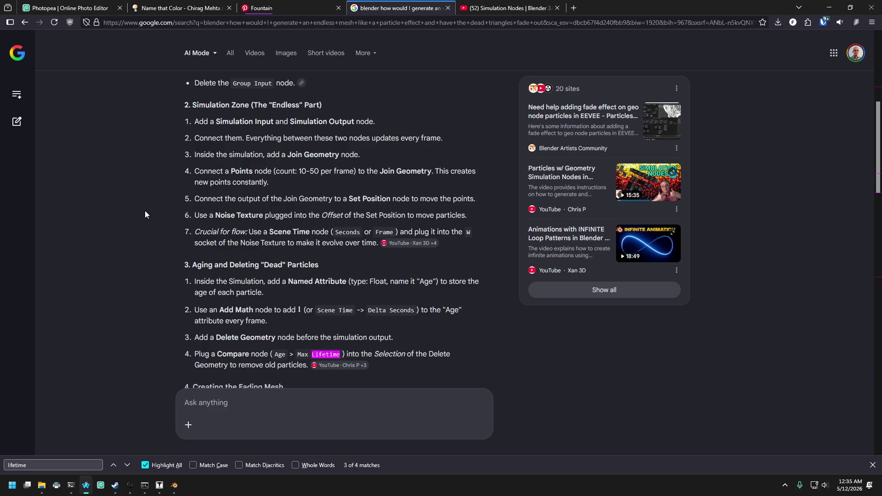
{"action": "left_click", "coordinate": [873, 465]}
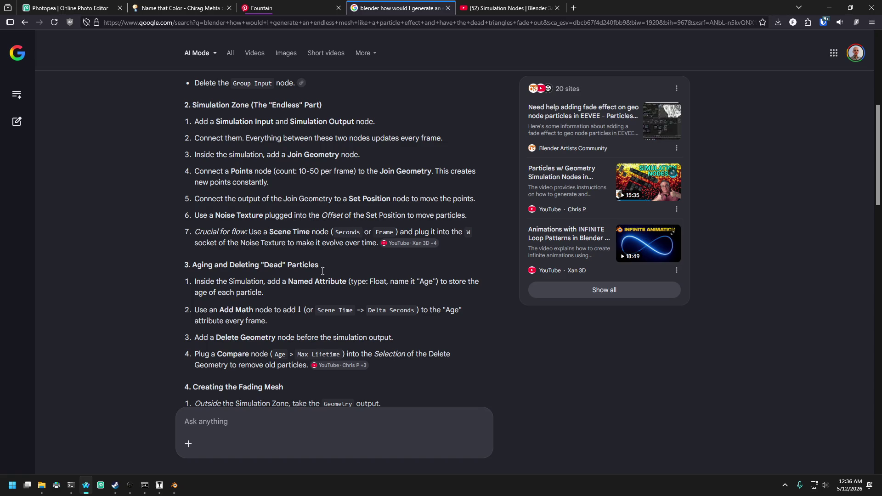
- Feed the Noise Texture factor into Set Position's Offset instead of Position
{"action": "left_click", "coordinate": [175, 485]}
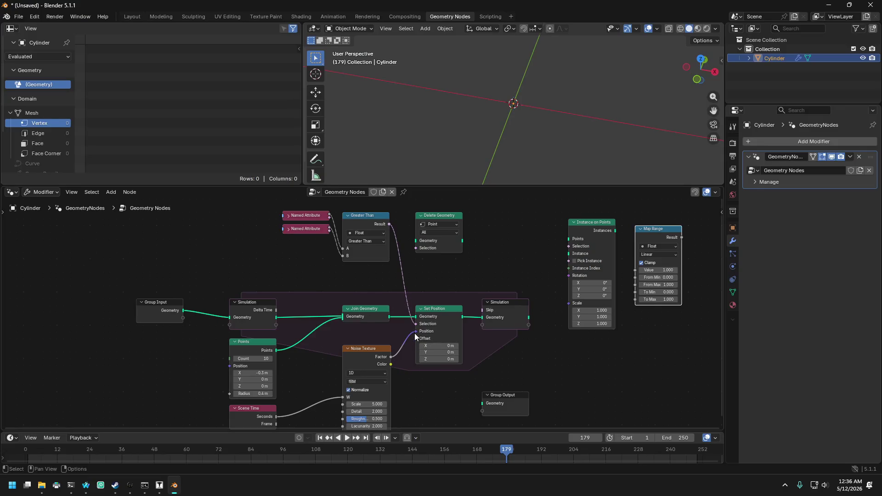
{"action": "left_click_drag", "start_coordinate": [415, 332], "coordinate": [415, 339]}
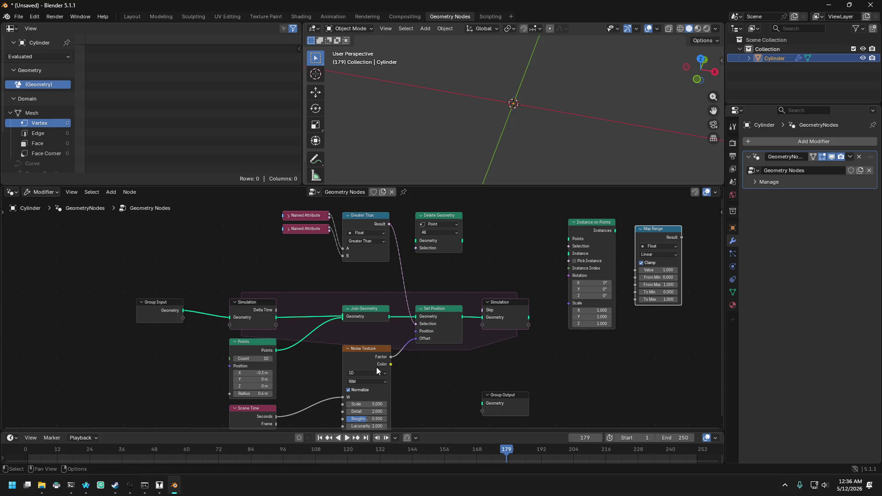
{"action": "left_click", "coordinate": [86, 486]}
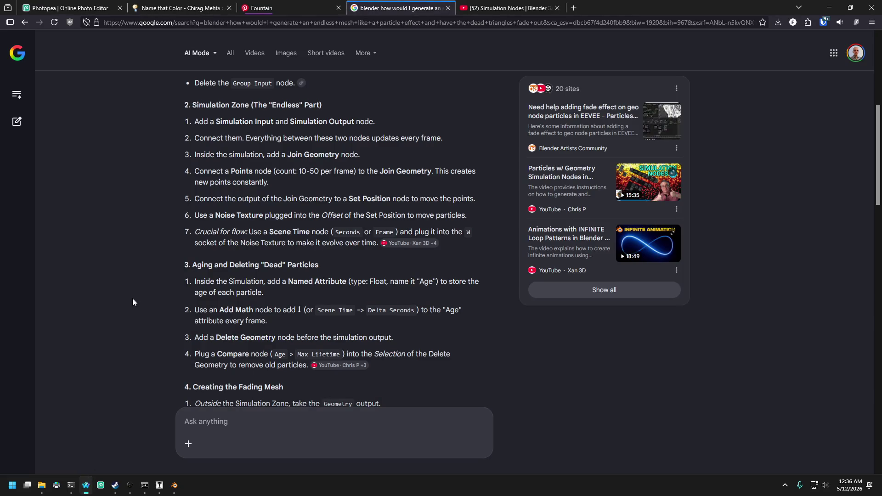
{"action": "scroll", "coordinate": [175, 329], "scroll_direction": "down", "scroll_amount": 3}
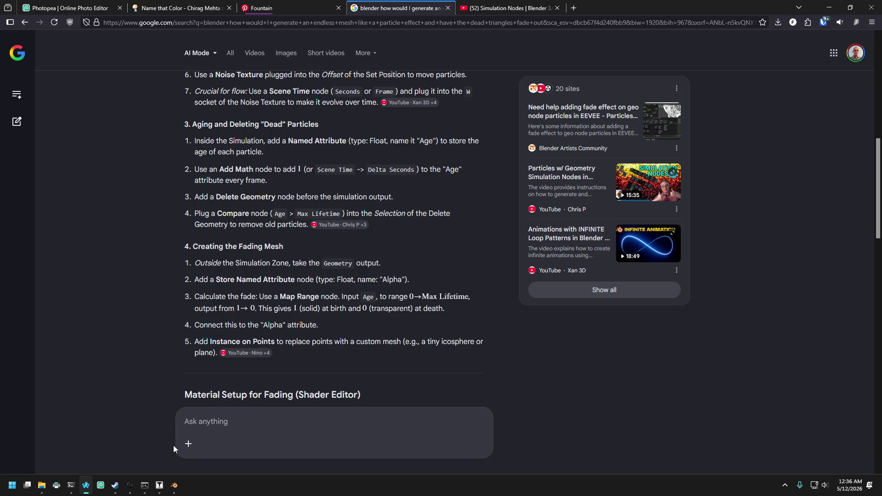
{"action": "left_click", "coordinate": [174, 485]}
- Add a Math Add node left of the Points node with both values set to 1.000
{"action": "key", "text": "shift+a"}
{"action": "type", "text": "add"}
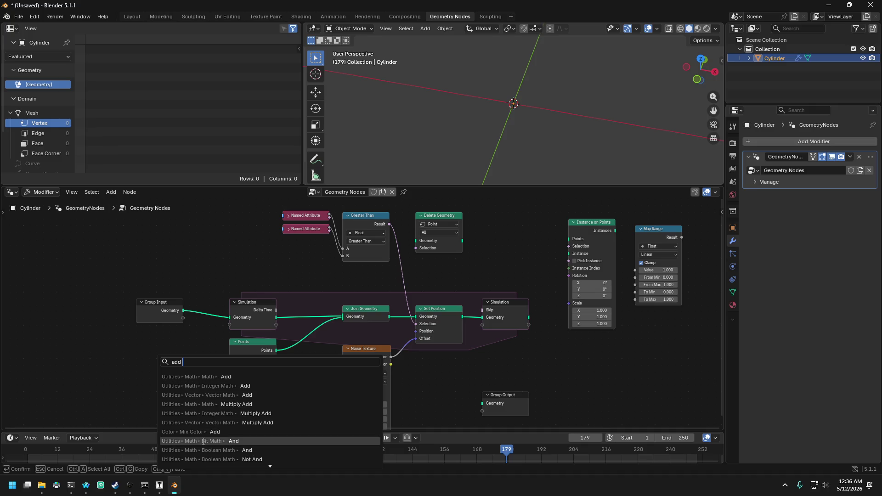
{"action": "left_click", "coordinate": [203, 377]}
{"action": "left_click", "coordinate": [128, 351]}
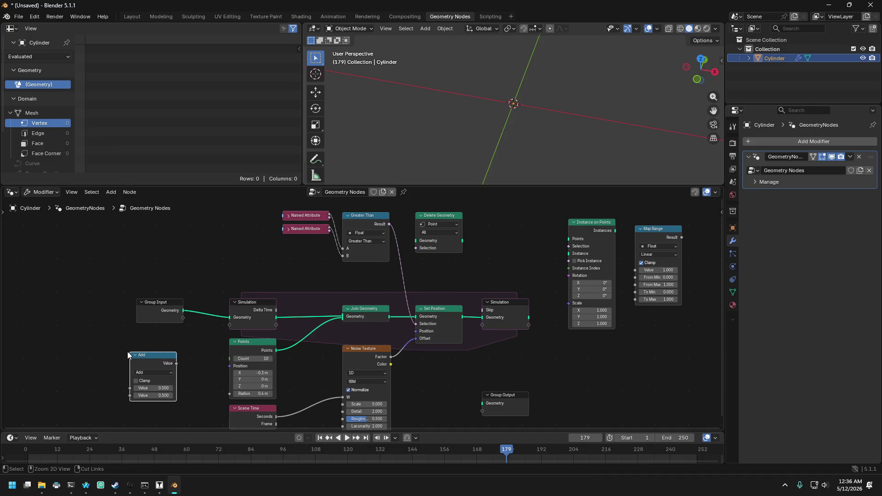
{"action": "left_click", "coordinate": [165, 388]}
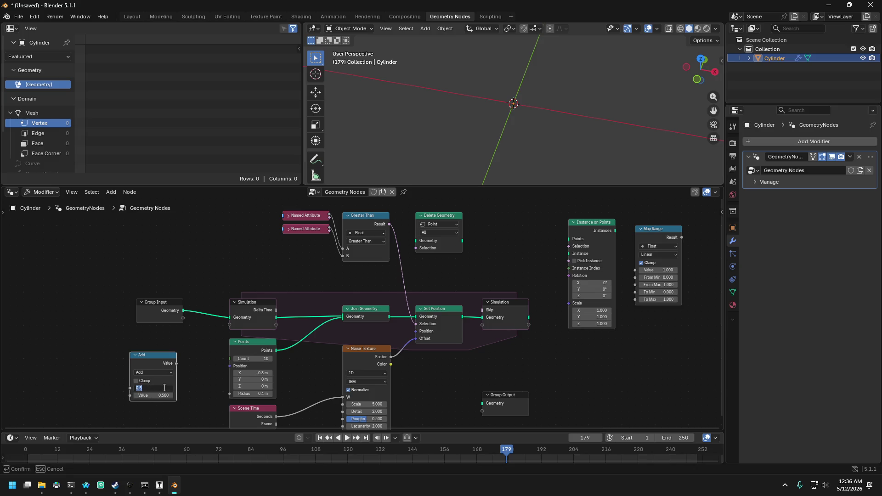
{"action": "type", "text": "5"}
{"action": "type", "text": "1.000"}
{"action": "key", "text": "Return"}
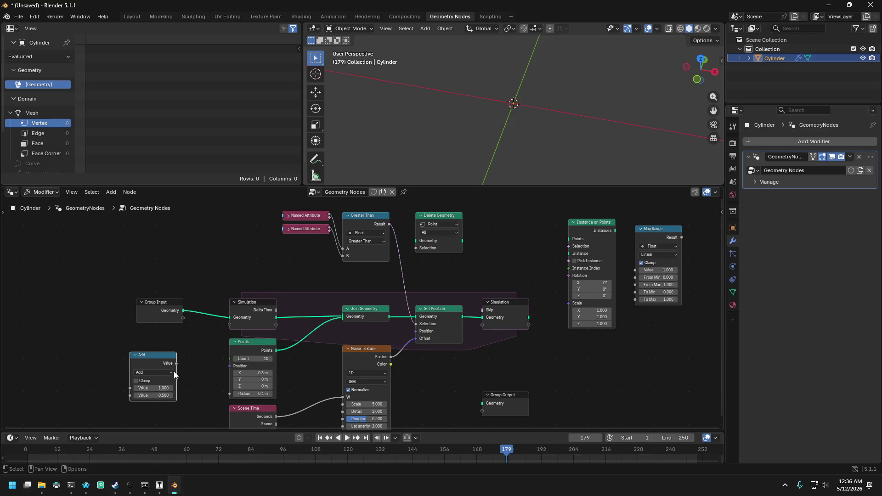
{"action": "mouse_move", "coordinate": [157, 354]}
{"action": "left_mouse_down"}
{"action": "mouse_move", "coordinate": [166, 349]}
{"action": "mouse_move", "coordinate": [188, 256]}
{"action": "mouse_move", "coordinate": [205, 234]}
{"action": "mouse_move", "coordinate": [212, 248]}
{"action": "left_mouse_up"}
{"action": "left_click", "coordinate": [176, 390]}
{"action": "type", "text": "1"}
{"action": "key", "text": "Return"}
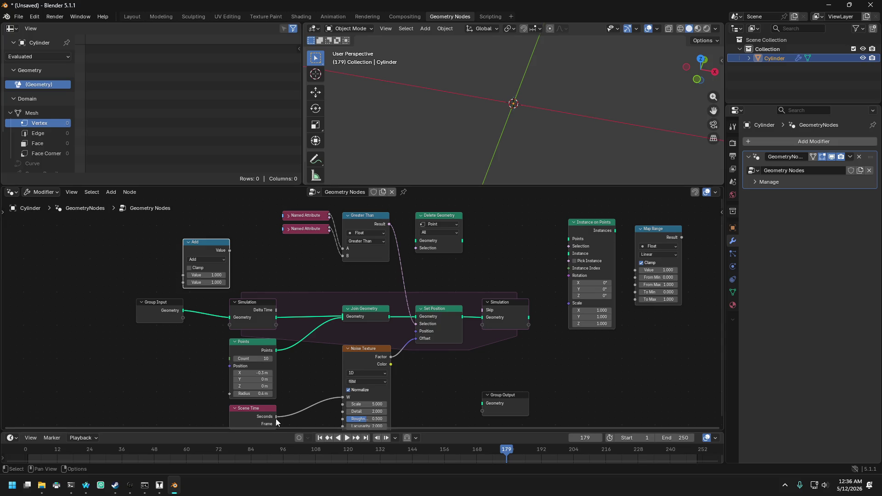
{"action": "left_click", "coordinate": [86, 487]}
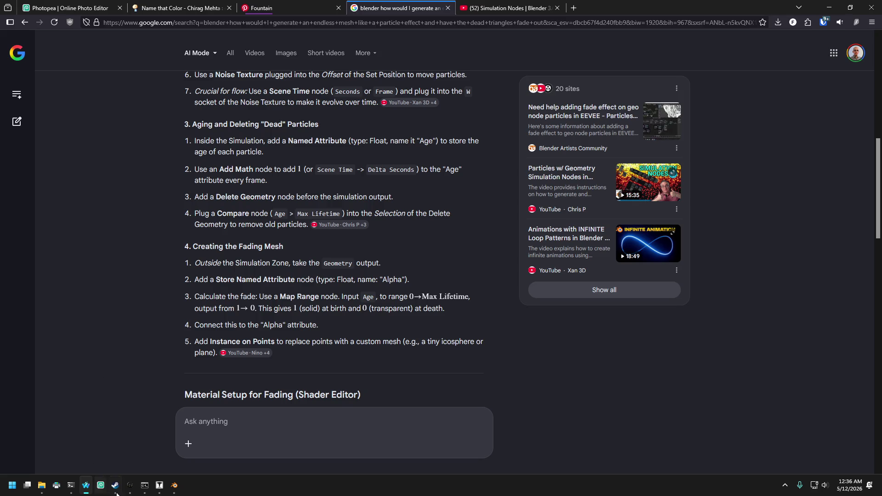
{"action": "left_click", "coordinate": [174, 485]}
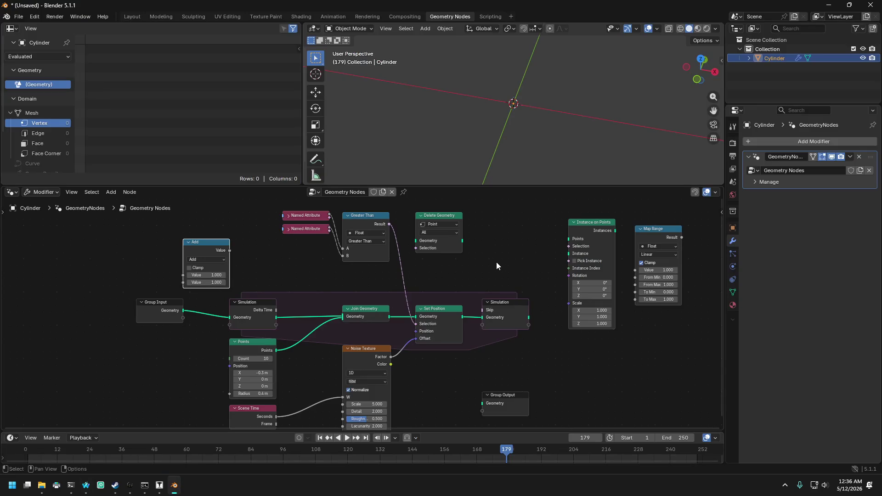
{"action": "left_click", "coordinate": [519, 243]}
- Add a Store Named Attribute node above the simulation zone and name its attribute Alpha
{"action": "key", "text": "shift+a"}
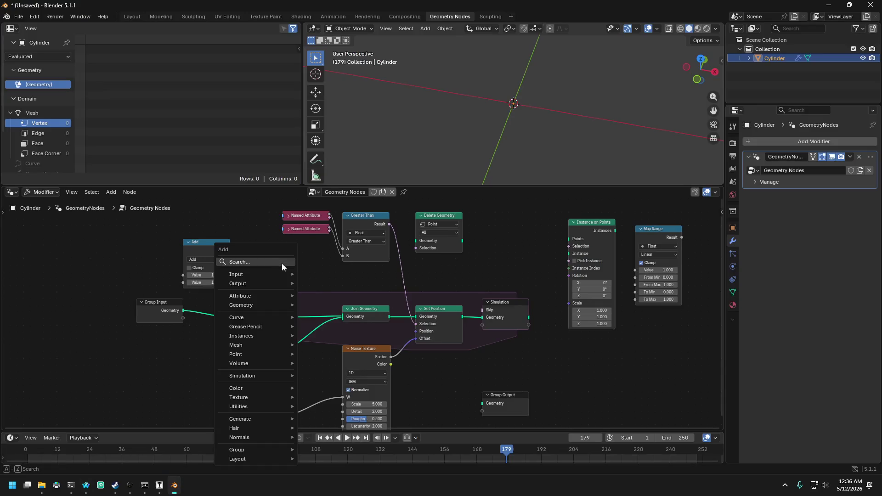
{"action": "type", "text": "store na"}
{"action": "key", "text": "Return"}
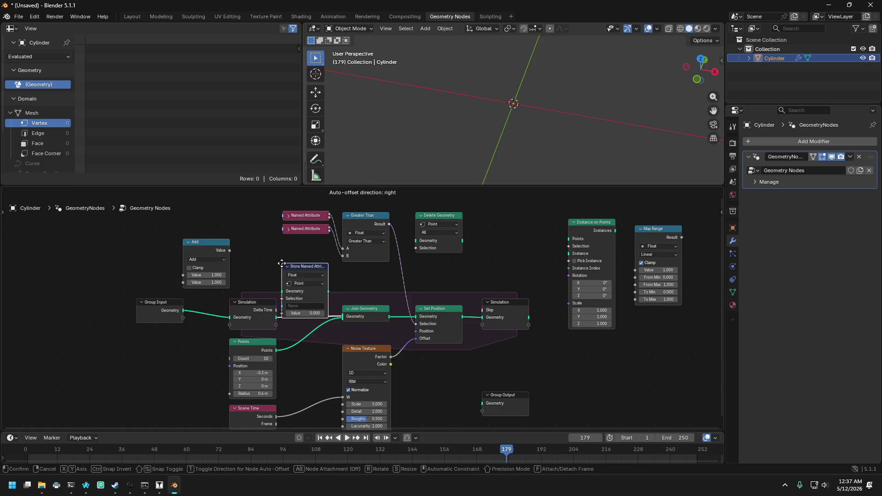
{"action": "left_click", "coordinate": [235, 239]}
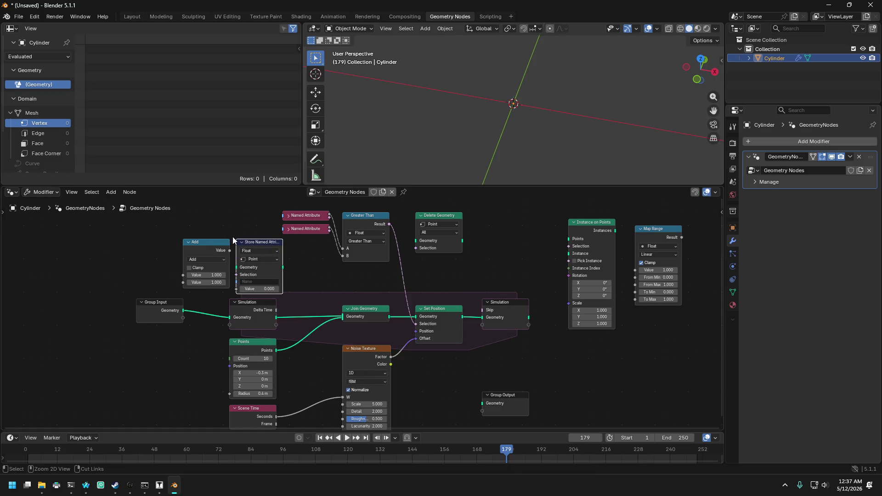
{"action": "left_click", "coordinate": [258, 281]}
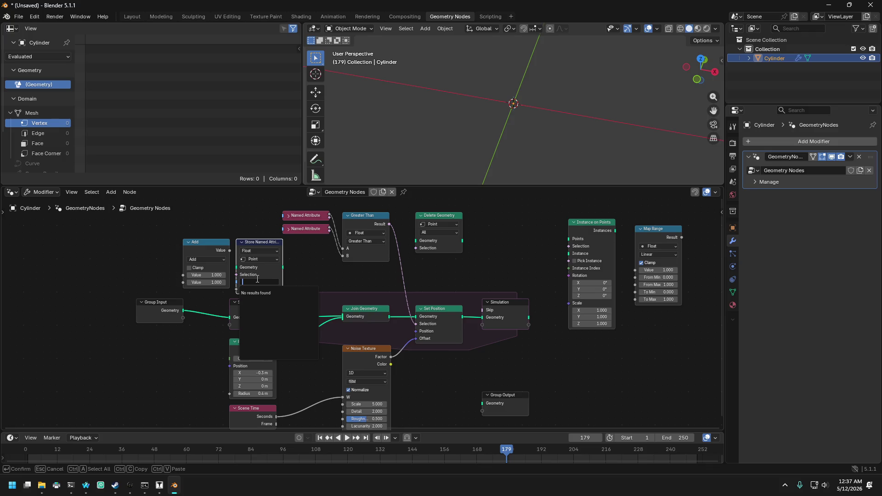
{"action": "type", "text": "Alpha"}
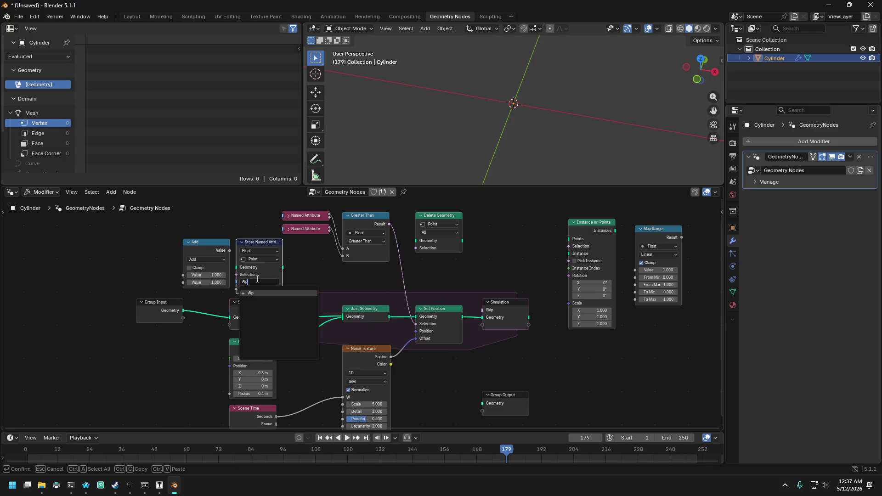
{"action": "key", "text": "Return"}
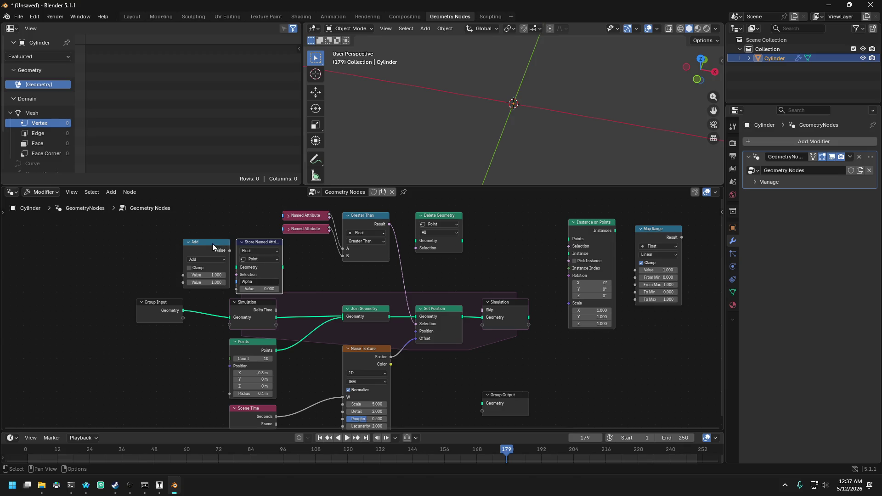
- Position the Add node and the Store Named Attribute node side by side
{"action": "left_click_drag", "start_coordinate": [213, 243], "coordinate": [179, 236]}
{"action": "mouse_move", "coordinate": [239, 243]}
{"action": "left_mouse_down"}
{"action": "mouse_move", "coordinate": [232, 199]}
{"action": "mouse_move", "coordinate": [231, 254]}
{"action": "left_mouse_up"}
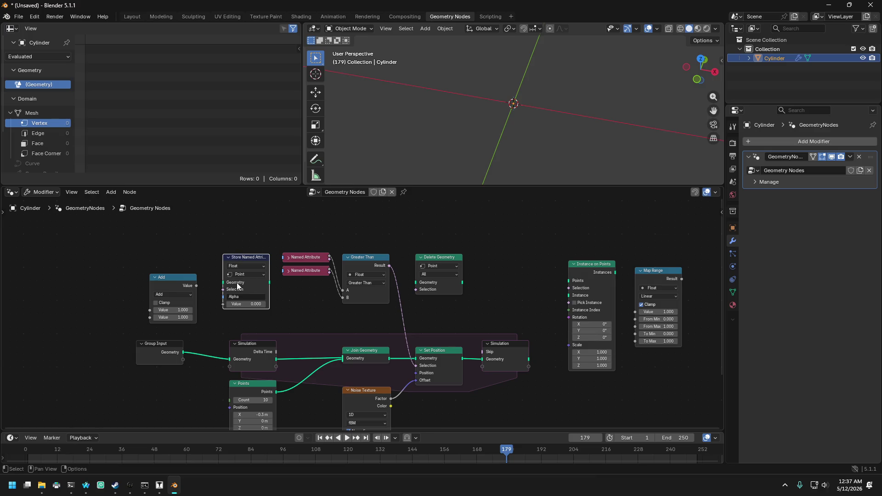
{"action": "scroll", "coordinate": [327, 318], "scroll_direction": "up", "scroll_amount": 2}
{"action": "scroll", "coordinate": [323, 318], "scroll_direction": "down", "scroll_amount": 4}
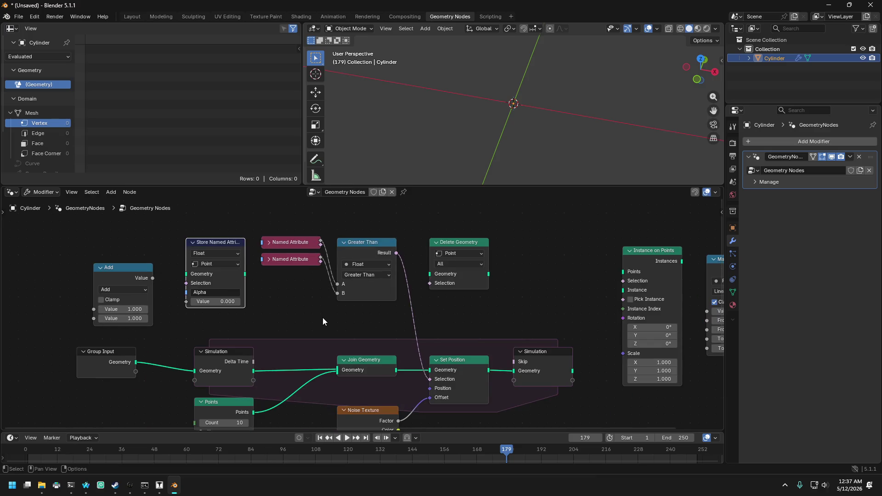
{"action": "scroll", "coordinate": [304, 286], "scroll_direction": "up", "scroll_amount": 2}
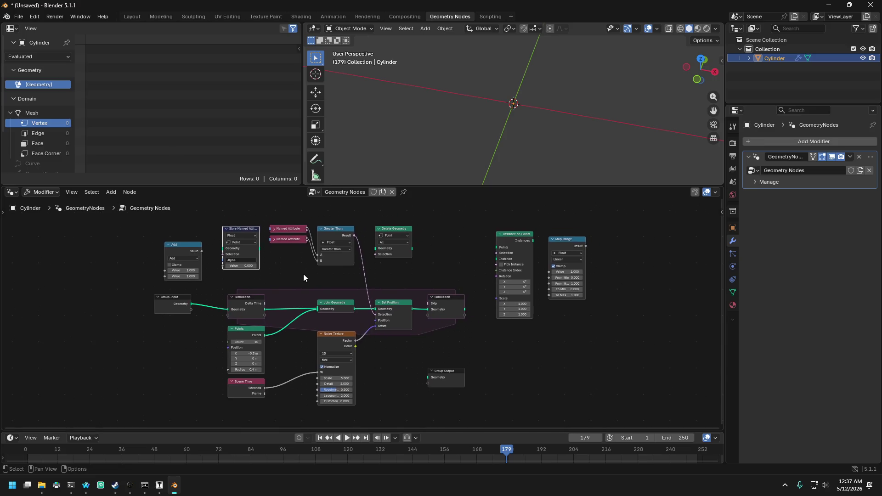
- Enlarge the node editor area upward and pan the node tree into a better view
{"action": "left_click_drag", "start_coordinate": [289, 187], "coordinate": [289, 115]}
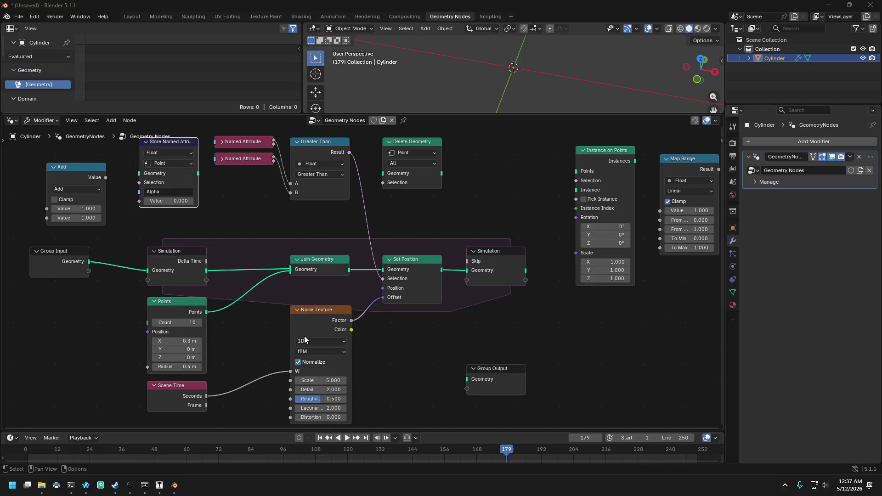
{"action": "scroll", "coordinate": [304, 336], "scroll_direction": "up", "scroll_amount": 2}
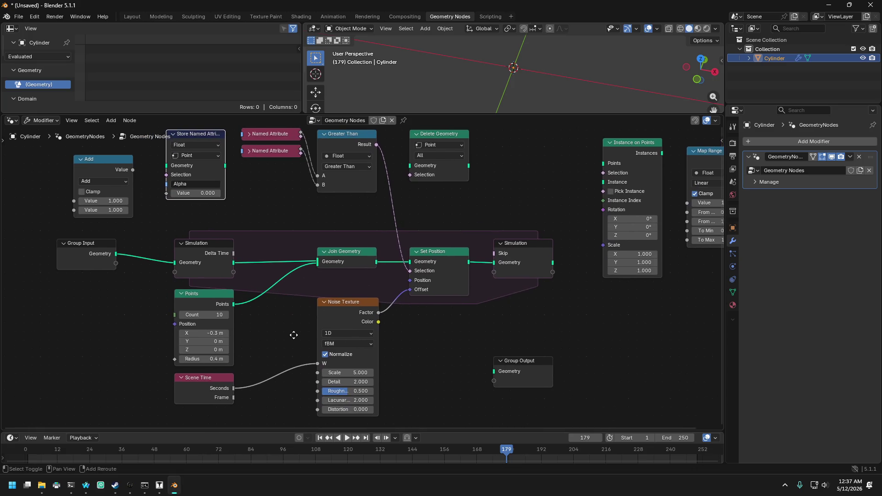
{"action": "middle_click_drag", "start_coordinate": [275, 338], "coordinate": [250, 339]}
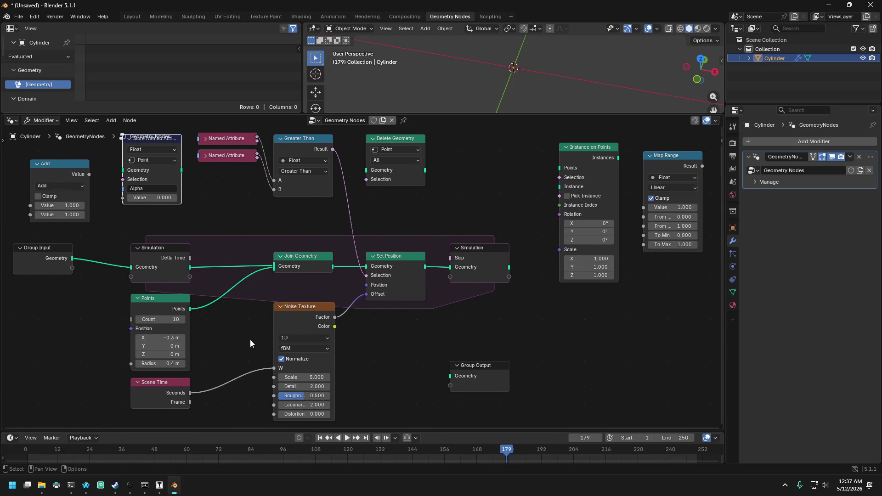
{"action": "left_click", "coordinate": [86, 486]}
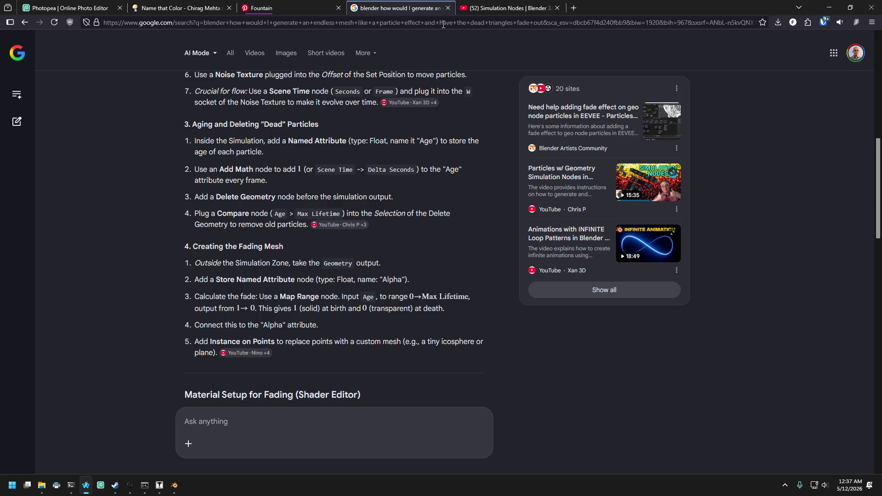
{"action": "key", "text": "alt+Tab"}
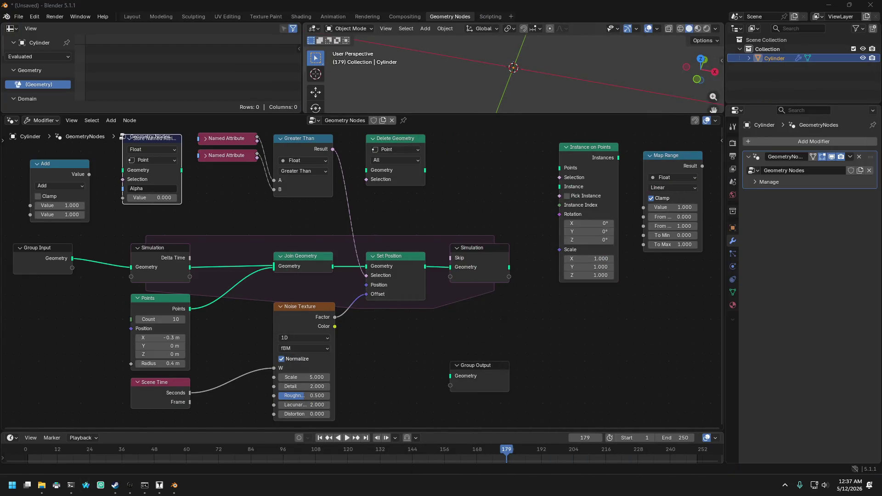
{"action": "left_click", "coordinate": [499, 174]}
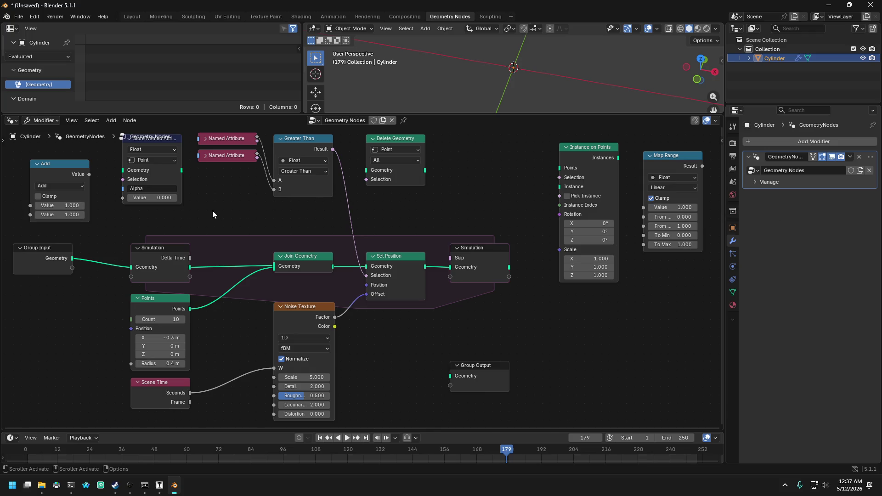
{"action": "left_click", "coordinate": [151, 158]}
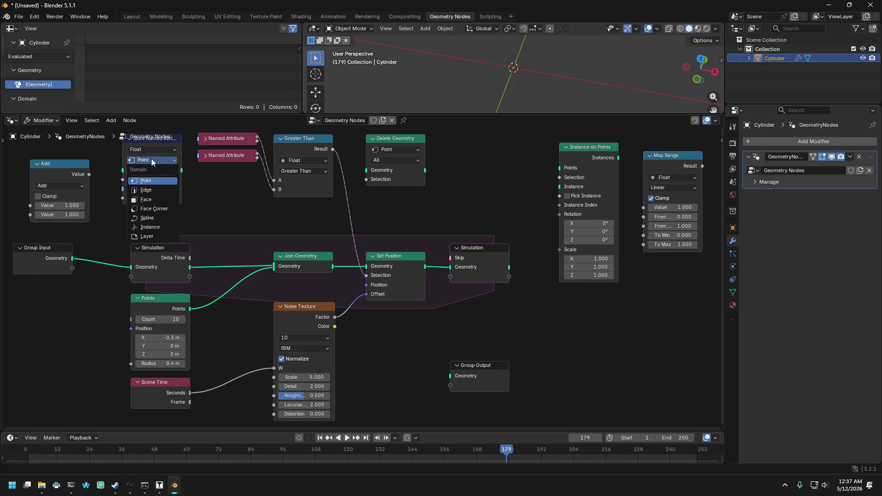
{"action": "left_click", "coordinate": [155, 161]}
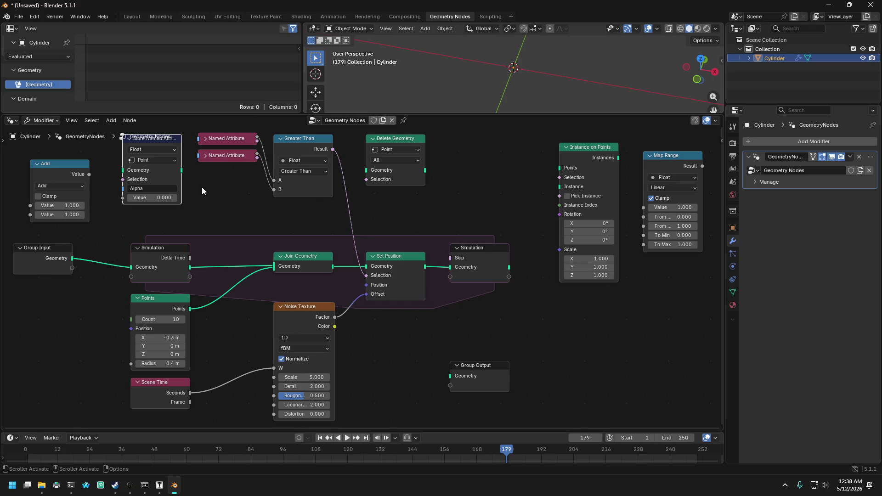
{"action": "mouse_move", "coordinate": [95, 312]}
{"action": "middle_mouse_down"}
{"action": "mouse_move", "coordinate": [239, 317]}
{"action": "mouse_move", "coordinate": [165, 274]}
{"action": "mouse_move", "coordinate": [115, 281]}
{"action": "mouse_move", "coordinate": [715, 342]}
{"action": "mouse_move", "coordinate": [73, 339]}
{"action": "mouse_move", "coordinate": [82, 337]}
{"action": "middle_mouse_up"}
- Move the Map Range node above the Simulation Output and recentre the node tree
{"action": "left_click_drag", "start_coordinate": [659, 186], "coordinate": [466, 169]}
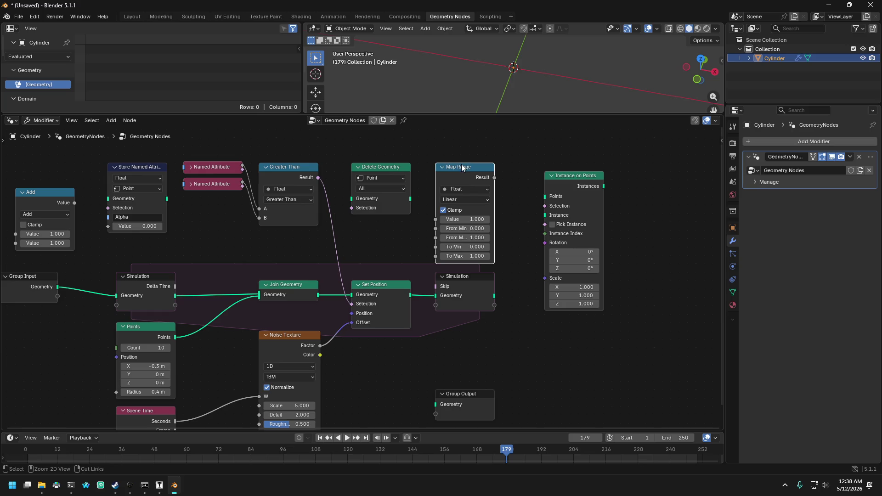
{"action": "scroll", "coordinate": [324, 252], "scroll_direction": "down", "scroll_amount": 2}
{"action": "middle_click_drag", "start_coordinate": [317, 255], "coordinate": [360, 204]}
{"action": "scroll", "coordinate": [257, 225], "scroll_direction": "down", "scroll_amount": 2}
{"action": "scroll", "coordinate": [285, 200], "scroll_direction": "up", "scroll_amount": 5}
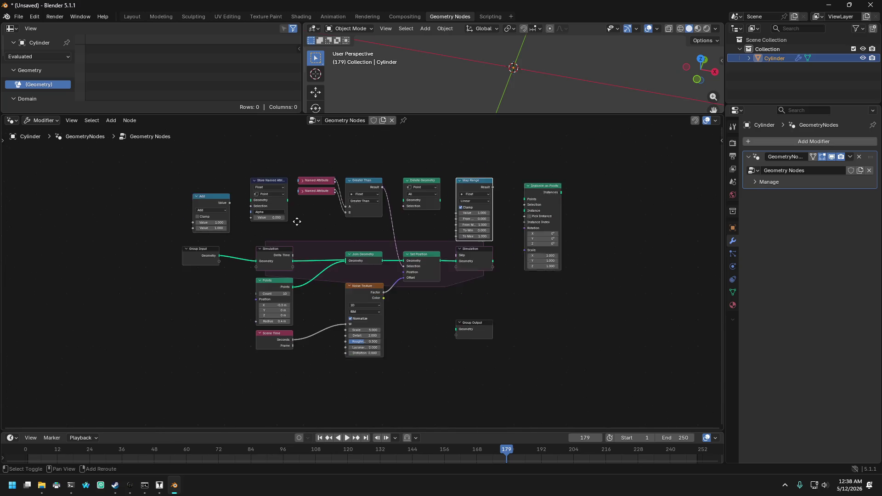
- Spread the tree out: Simulation input, Points and Scene Time left, right-hand nodes further right
{"action": "left_click_drag", "start_coordinate": [178, 156], "coordinate": [294, 384]}
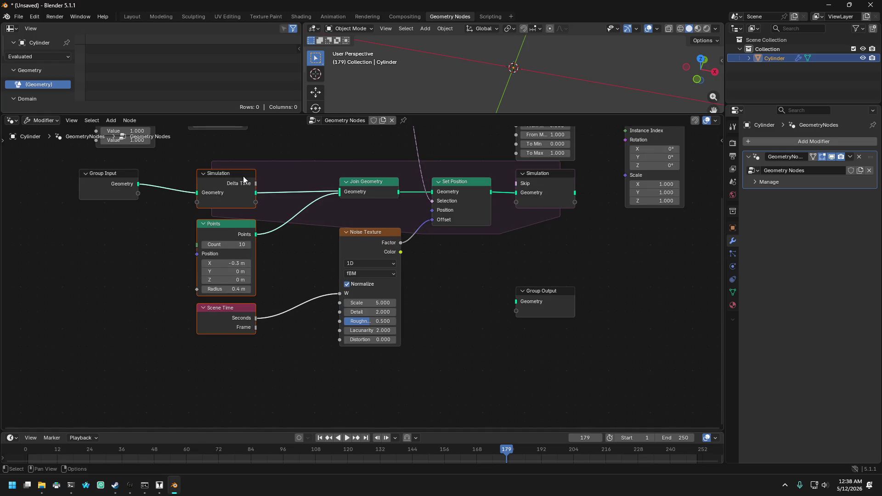
{"action": "left_click_drag", "start_coordinate": [243, 175], "coordinate": [194, 164]}
{"action": "scroll", "coordinate": [341, 194], "scroll_direction": "down", "scroll_amount": 2}
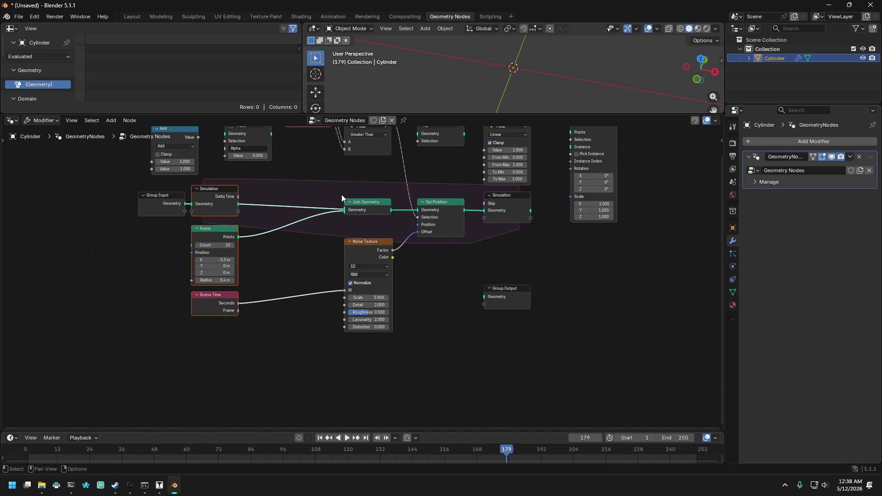
{"action": "mouse_move", "coordinate": [341, 194]}
{"action": "middle_mouse_down"}
{"action": "mouse_move", "coordinate": [302, 195]}
{"action": "mouse_move", "coordinate": [262, 241]}
{"action": "mouse_move", "coordinate": [225, 237]}
{"action": "mouse_move", "coordinate": [260, 233]}
{"action": "middle_mouse_up"}
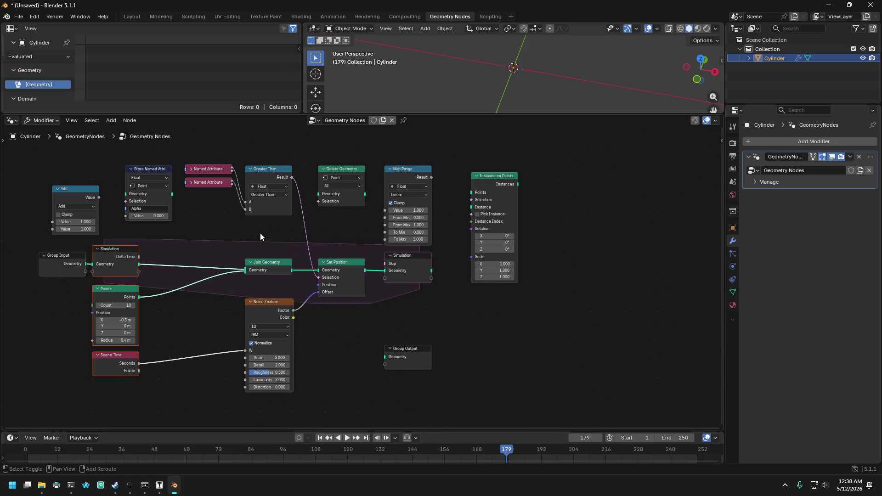
{"action": "left_click_drag", "start_coordinate": [305, 140], "coordinate": [557, 367]}
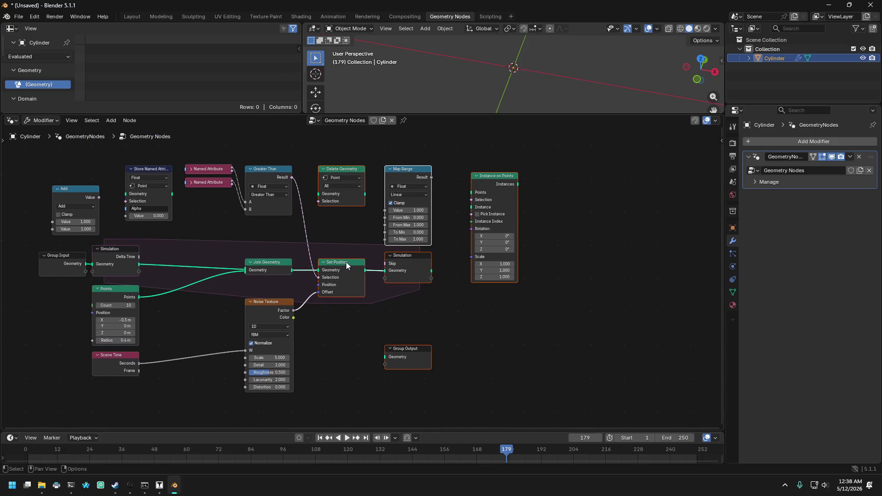
{"action": "left_click", "coordinate": [346, 262], "text": "shift"}
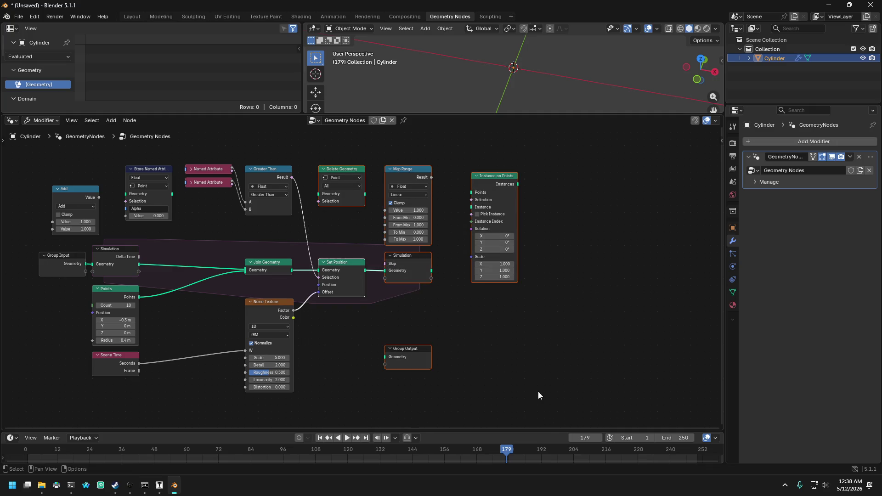
{"action": "mouse_move", "coordinate": [331, 262]}
{"action": "left_mouse_down"}
{"action": "mouse_move", "coordinate": [466, 249]}
{"action": "mouse_move", "coordinate": [452, 255]}
{"action": "left_mouse_up"}
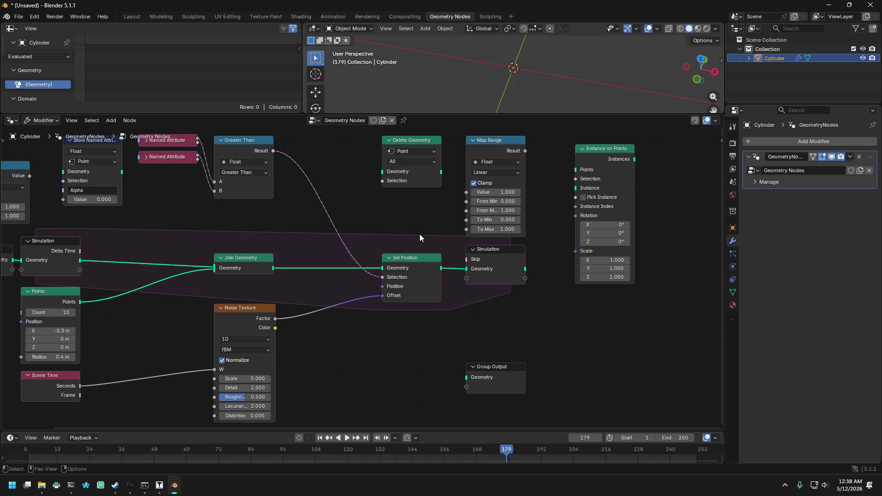
- Cancel stray moves of Set Position and Join Geometry, deselect all, and rewind to frame 0
{"action": "left_click", "coordinate": [398, 266]}
{"action": "key", "text": "g"}
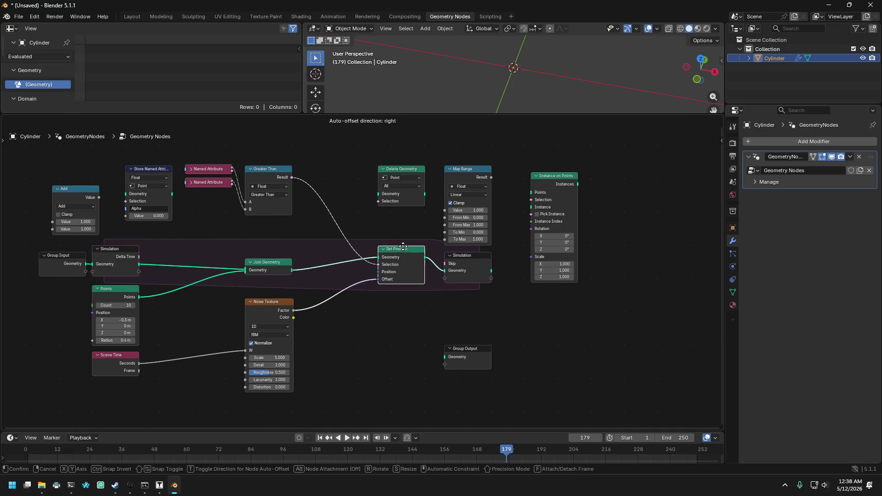
{"action": "key", "text": "Escape"}
{"action": "left_click", "coordinate": [469, 256]}
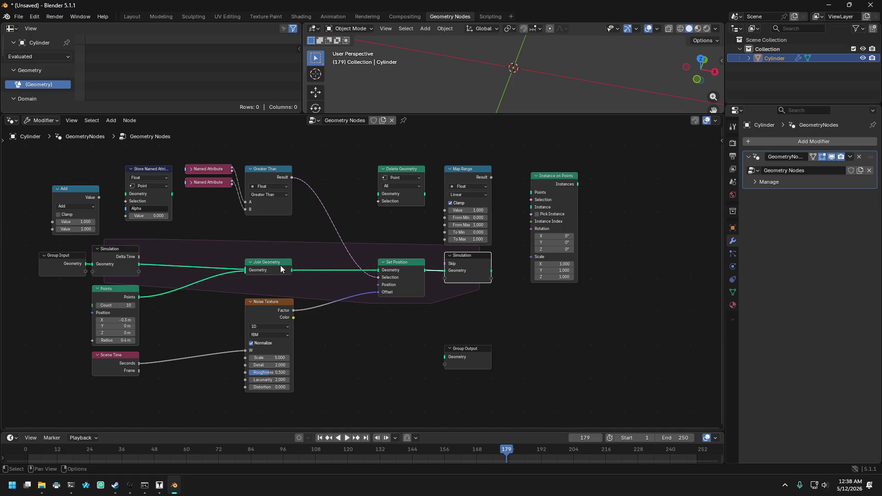
{"action": "left_click_drag", "start_coordinate": [276, 263], "coordinate": [272, 254]}
{"action": "key", "text": "Escape"}
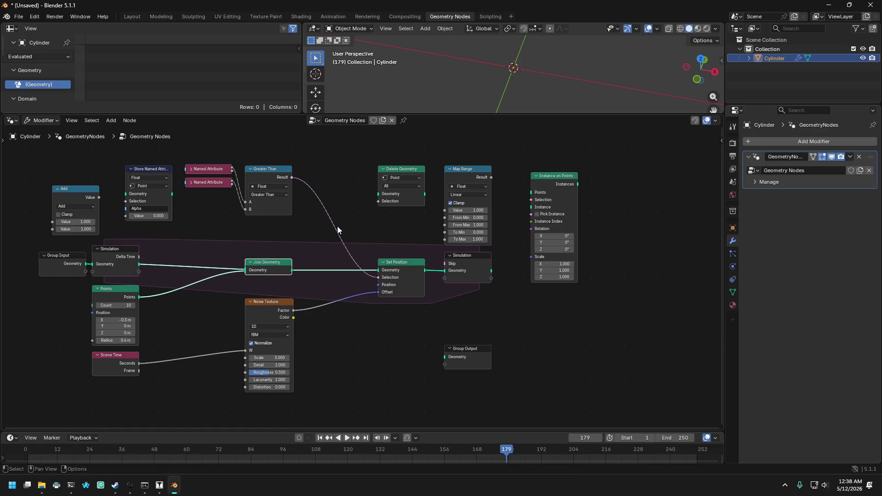
{"action": "left_click", "coordinate": [381, 213]}
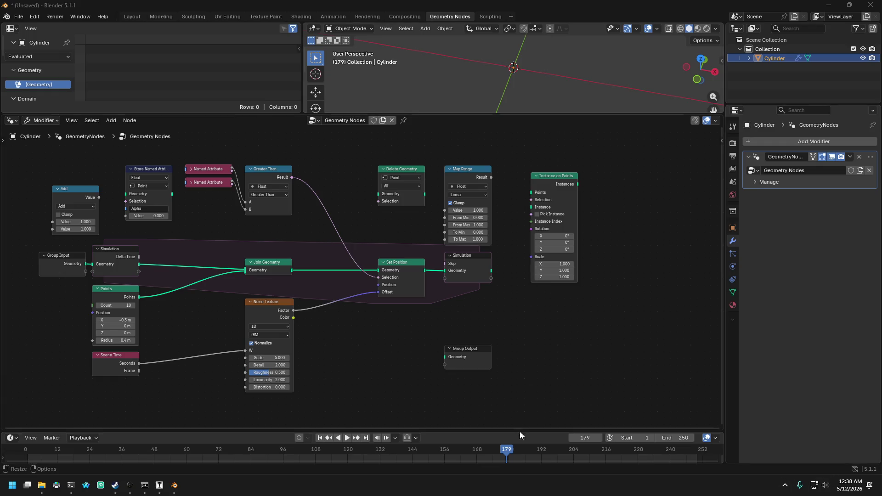
{"action": "left_click", "coordinate": [161, 458]}
{"action": "left_click_drag", "start_coordinate": [160, 457], "coordinate": [23, 457]}
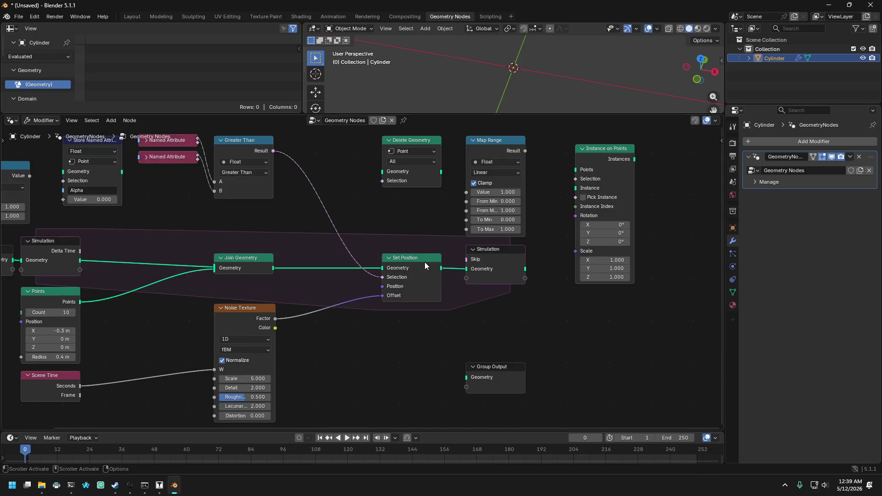
{"action": "middle_click_drag", "start_coordinate": [352, 231], "coordinate": [392, 228]}
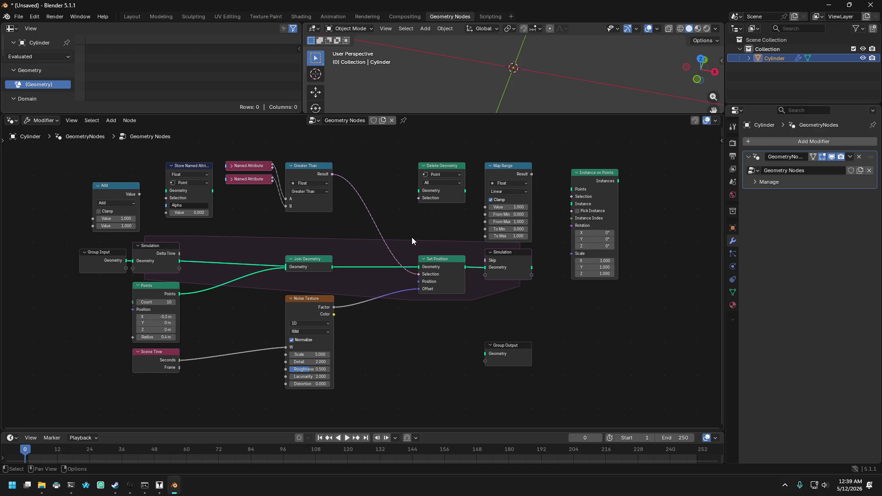
{"action": "mouse_move", "coordinate": [407, 224]}
{"action": "middle_mouse_down"}
{"action": "mouse_move", "coordinate": [400, 231]}
{"action": "mouse_move", "coordinate": [430, 233]}
{"action": "mouse_move", "coordinate": [417, 239]}
{"action": "mouse_move", "coordinate": [385, 210]}
{"action": "middle_mouse_up"}
{"action": "scroll", "coordinate": [374, 219], "scroll_direction": "up", "scroll_amount": 2}
{"action": "scroll", "coordinate": [378, 224], "scroll_direction": "down", "scroll_amount": 2}
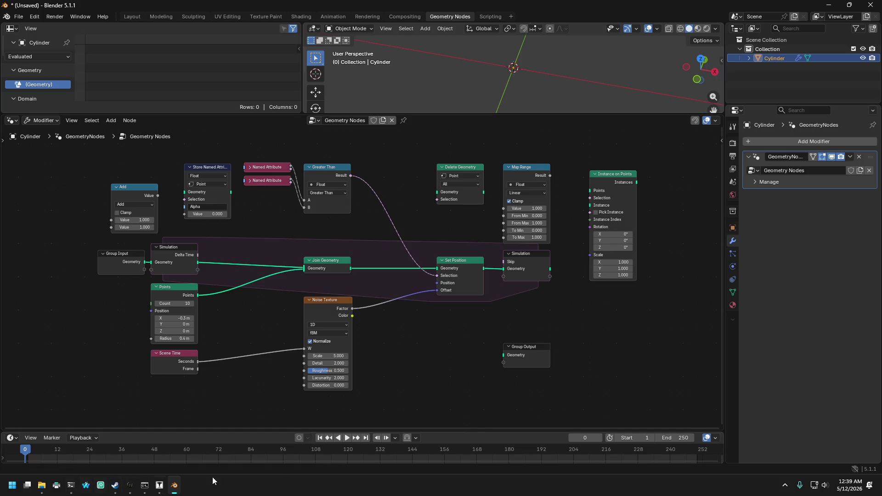
{"action": "left_click", "coordinate": [174, 486]}
{"action": "mouse_move", "coordinate": [197, 369]}
{"action": "left_mouse_down"}
{"action": "mouse_move", "coordinate": [299, 359]}
{"action": "mouse_move", "coordinate": [305, 349]}
{"action": "left_mouse_up"}
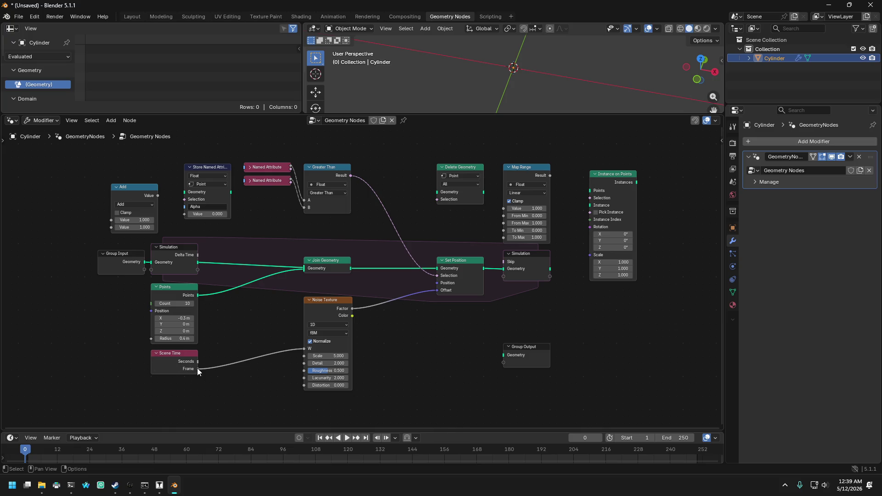
{"action": "left_click_drag", "start_coordinate": [199, 360], "coordinate": [311, 347]}
{"action": "mouse_move", "coordinate": [197, 256]}
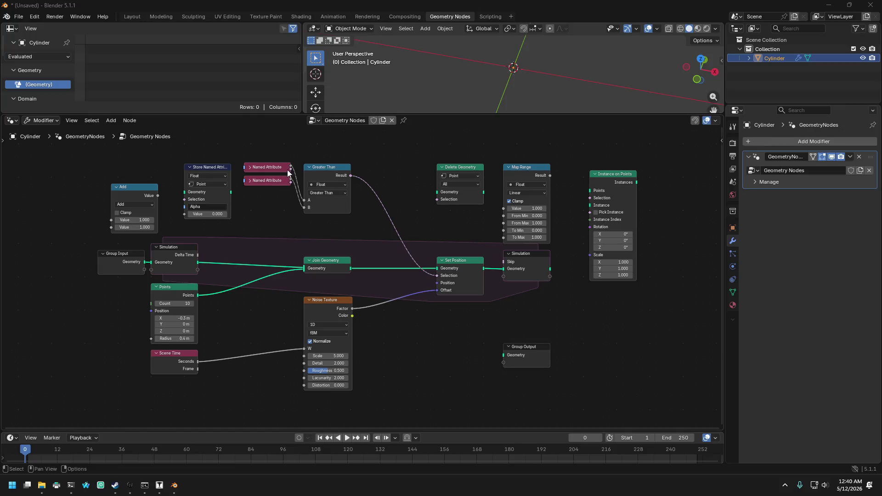
- Expand the MaxLifetime and Age Named Attribute nodes, then stretch the simulation zone rightward
{"action": "left_click", "coordinate": [253, 181]}
{"action": "left_click", "coordinate": [251, 181]}
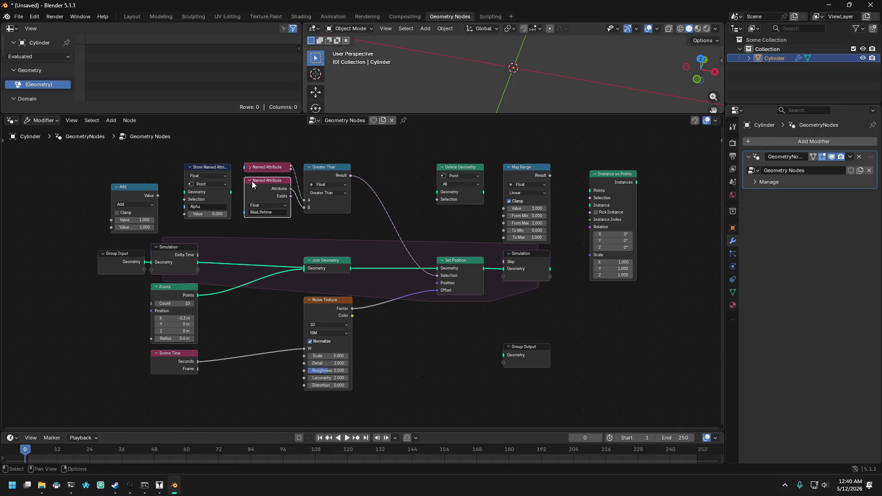
{"action": "left_click", "coordinate": [251, 166]}
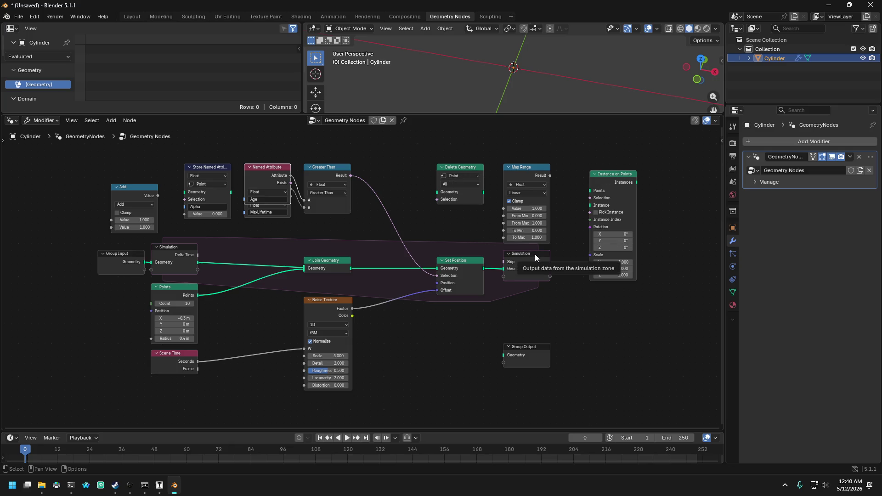
{"action": "left_click_drag", "start_coordinate": [535, 254], "coordinate": [568, 255]}
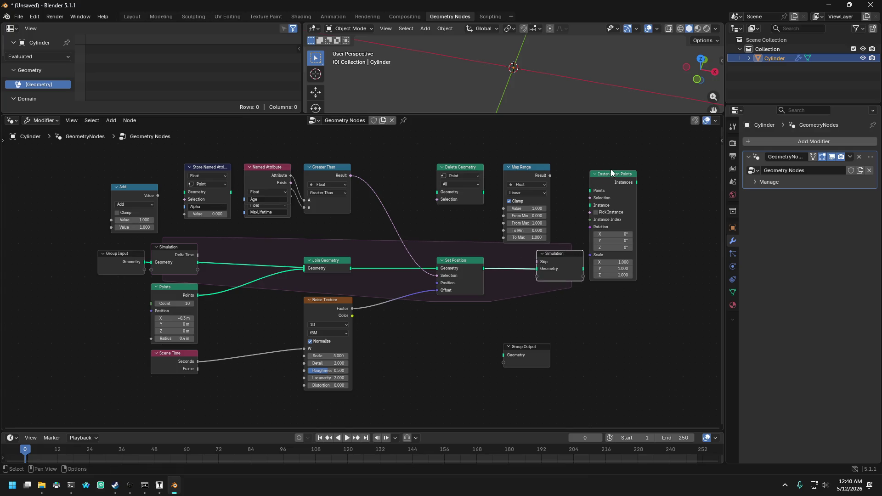
- Widen the simulation zone and drop Delete Geometry between Set Position and the simulation output
{"action": "mouse_move", "coordinate": [611, 173]}
{"action": "left_mouse_down"}
{"action": "mouse_move", "coordinate": [612, 137]}
{"action": "mouse_move", "coordinate": [605, 183]}
{"action": "left_mouse_up"}
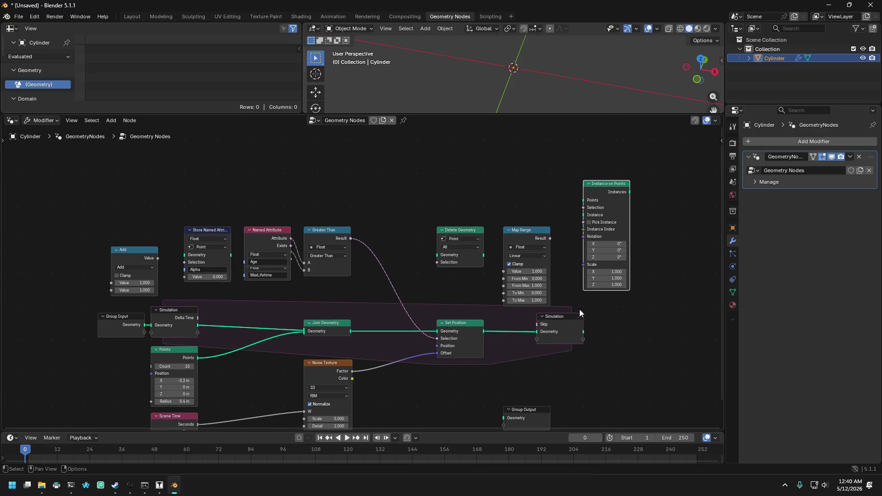
{"action": "left_click_drag", "start_coordinate": [573, 322], "coordinate": [663, 313]}
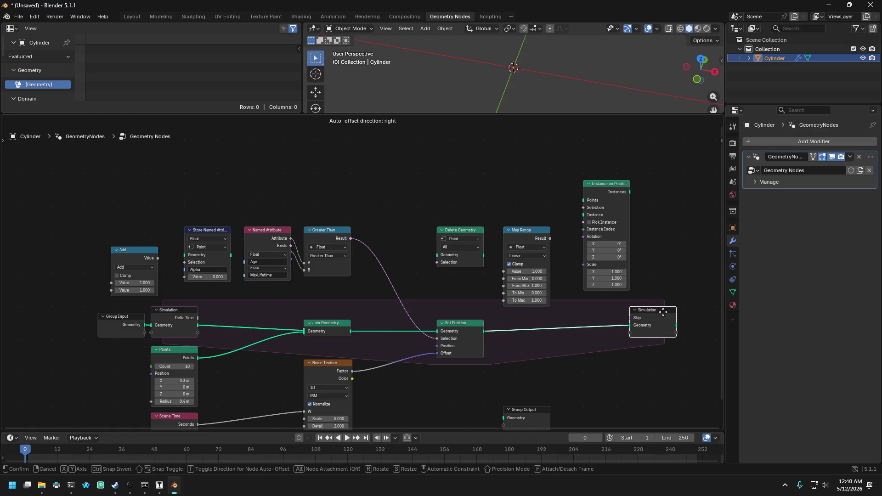
{"action": "mouse_move", "coordinate": [467, 235]}
{"action": "left_mouse_down"}
{"action": "mouse_move", "coordinate": [518, 252]}
{"action": "mouse_move", "coordinate": [592, 316]}
{"action": "mouse_move", "coordinate": [591, 299]}
{"action": "left_mouse_up"}
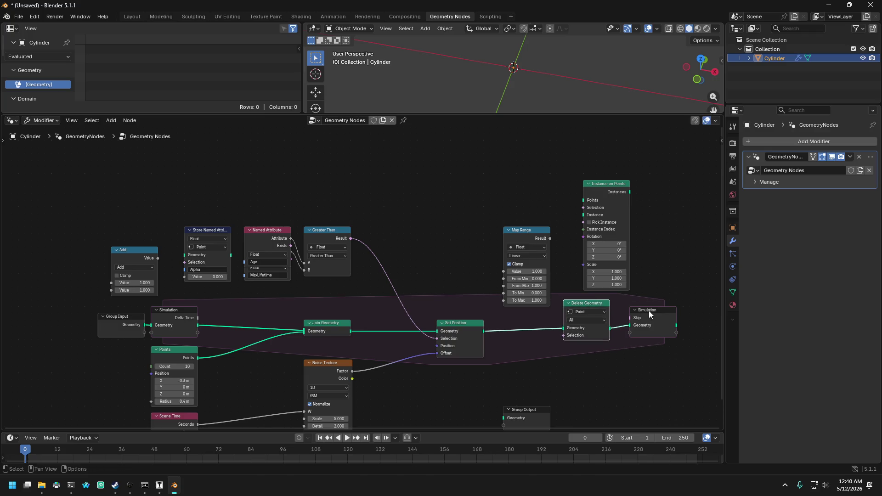
{"action": "left_click_drag", "start_coordinate": [649, 313], "coordinate": [645, 315]}
- Recentre the node tree and enlarge the node editor area
{"action": "scroll", "coordinate": [425, 279], "scroll_direction": "up", "scroll_amount": 1}
{"action": "mouse_move", "coordinate": [425, 279]}
{"action": "middle_mouse_down"}
{"action": "mouse_move", "coordinate": [372, 213]}
{"action": "mouse_move", "coordinate": [353, 224]}
{"action": "mouse_move", "coordinate": [385, 230]}
{"action": "mouse_move", "coordinate": [396, 219]}
{"action": "middle_mouse_up"}
{"action": "scroll", "coordinate": [354, 224], "scroll_direction": "down", "scroll_amount": 2}
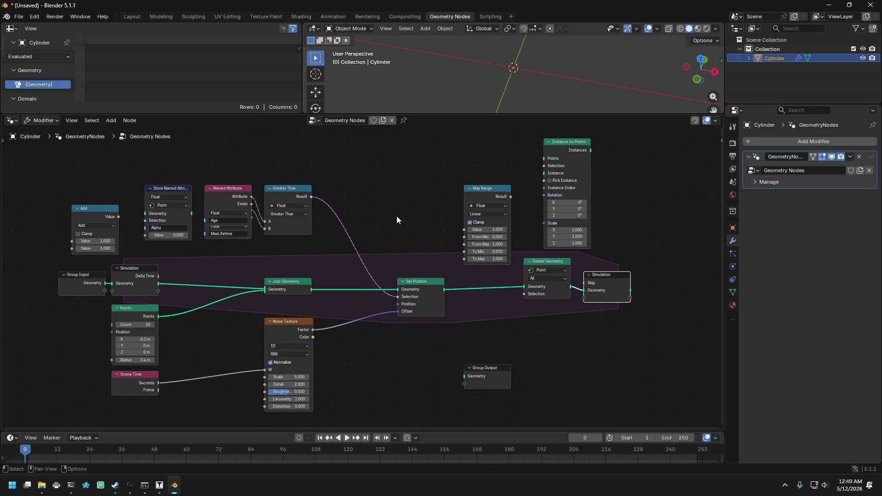
{"action": "left_click_drag", "start_coordinate": [427, 115], "coordinate": [429, 77]}
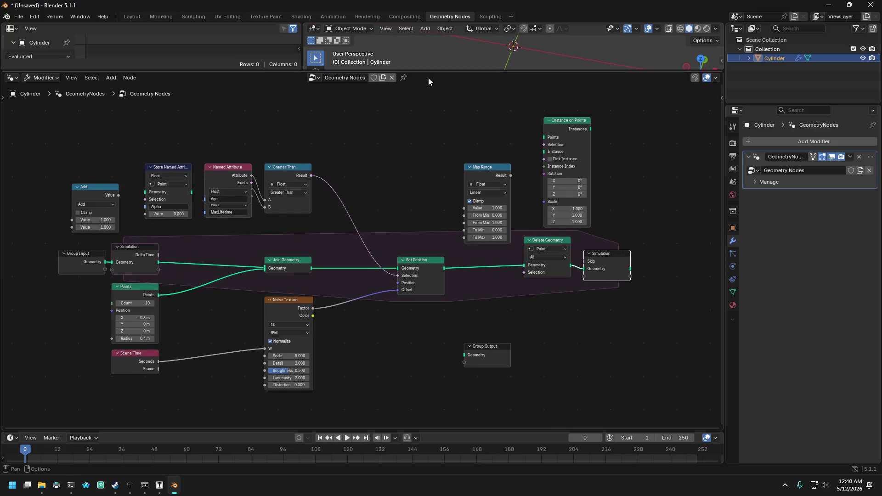
- Shift the right-side nodes, including Instance on Points, further left and frame the whole tree
{"action": "scroll", "coordinate": [401, 117], "scroll_direction": "up", "scroll_amount": 2}
{"action": "scroll", "coordinate": [404, 128], "scroll_direction": "down", "scroll_amount": 2}
{"action": "mouse_move", "coordinate": [404, 129]}
{"action": "middle_mouse_down"}
{"action": "mouse_move", "coordinate": [423, 128]}
{"action": "mouse_move", "coordinate": [423, 138]}
{"action": "middle_mouse_up"}
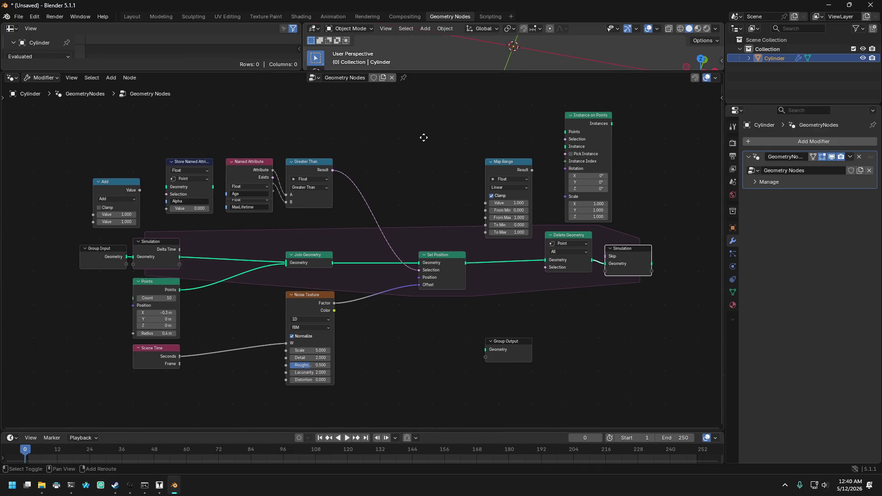
{"action": "mouse_move", "coordinate": [394, 100]}
{"action": "left_mouse_down"}
{"action": "mouse_move", "coordinate": [600, 324]}
{"action": "mouse_move", "coordinate": [687, 383]}
{"action": "left_mouse_up"}
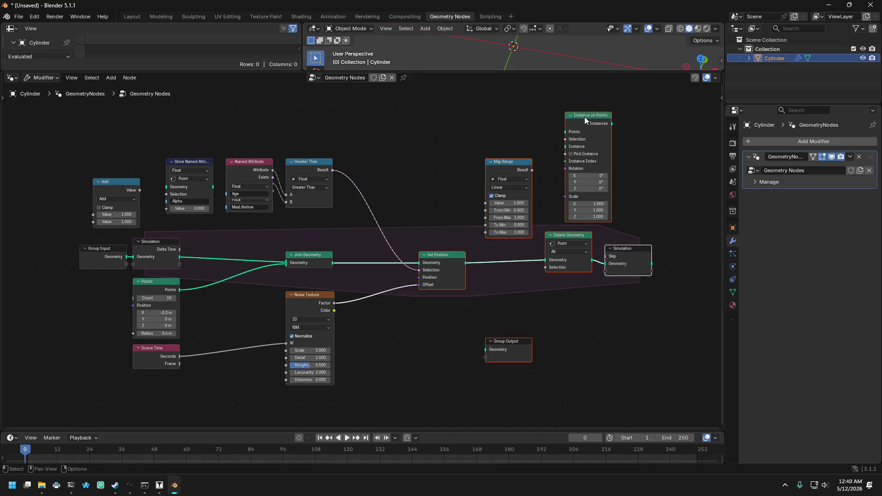
{"action": "left_click_drag", "start_coordinate": [585, 117], "coordinate": [538, 116]}
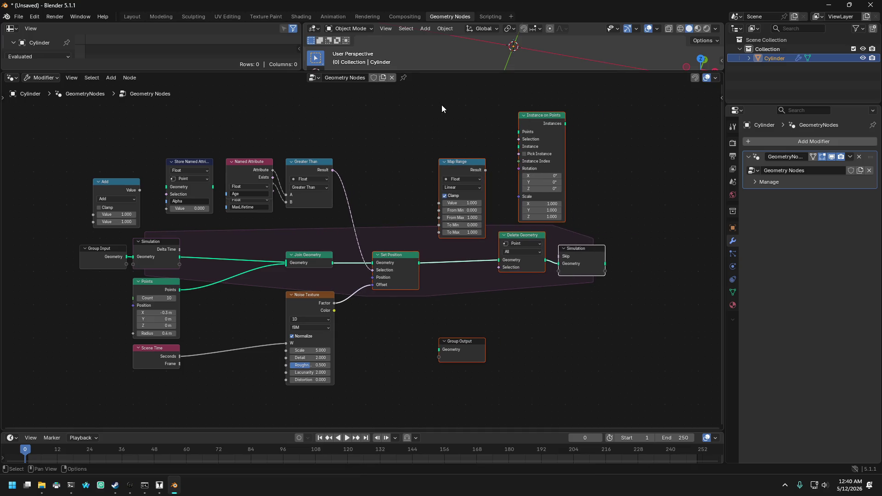
{"action": "mouse_move", "coordinate": [427, 91]}
{"action": "left_mouse_down"}
{"action": "mouse_move", "coordinate": [531, 291]}
{"action": "mouse_move", "coordinate": [607, 354]}
{"action": "left_mouse_up"}
{"action": "left_click", "coordinate": [536, 117]}
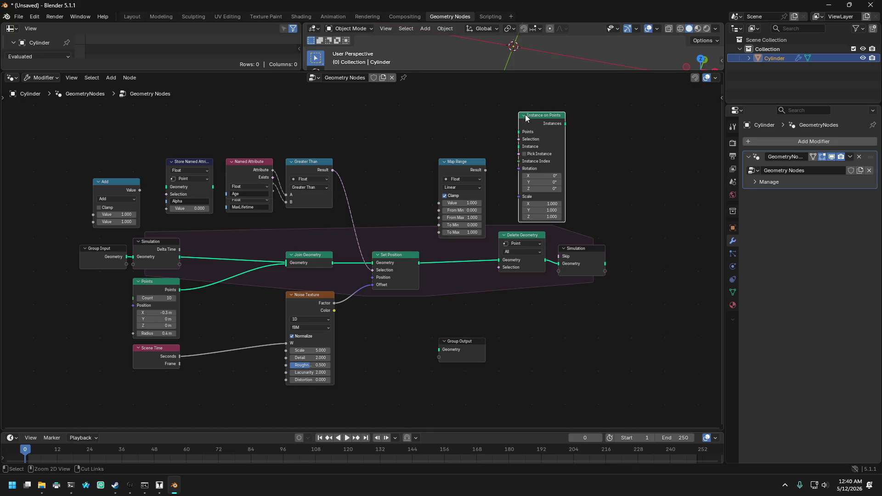
{"action": "left_click_drag", "start_coordinate": [427, 96], "coordinate": [644, 360]}
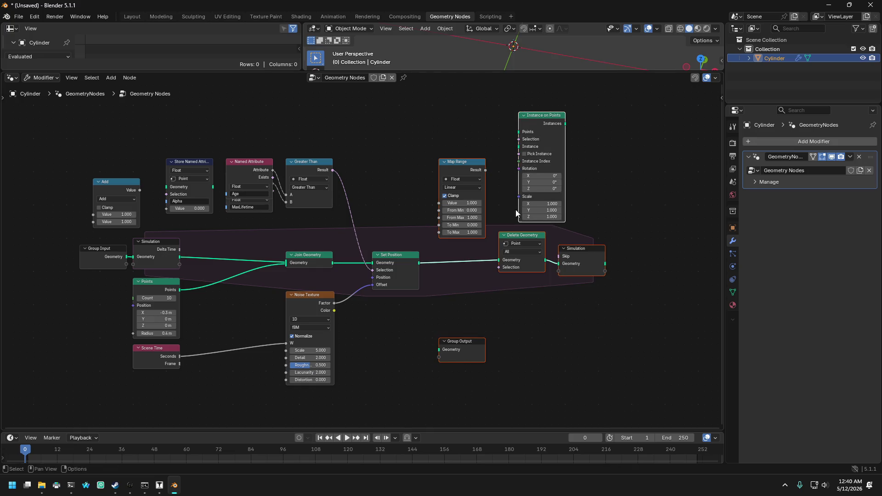
{"action": "left_click_drag", "start_coordinate": [469, 162], "coordinate": [402, 164]}
{"action": "left_click", "coordinate": [568, 340]}
{"action": "key", "text": "Home"}
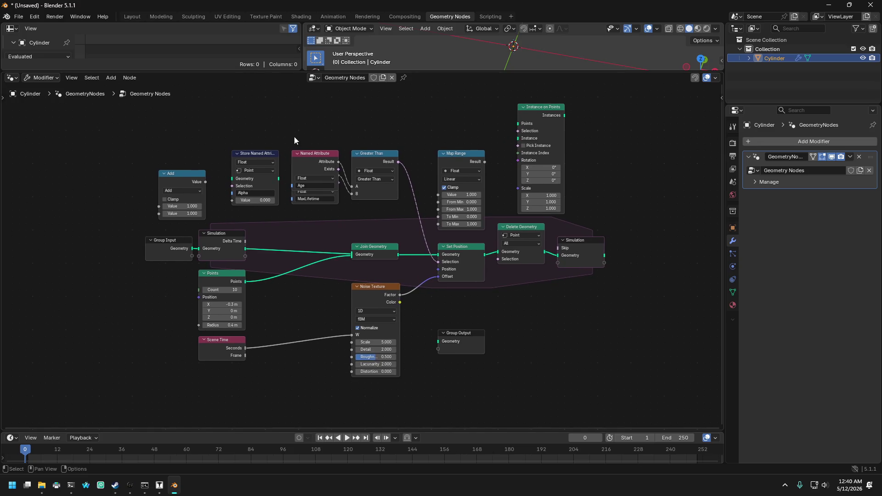
- Stack the Age and MaxLifetime Named Attribute nodes and shift Store Named Attribute right
{"action": "left_click_drag", "start_coordinate": [376, 154], "coordinate": [409, 149]}
{"action": "right_click", "coordinate": [409, 148]}
{"action": "left_click_drag", "start_coordinate": [315, 153], "coordinate": [329, 118]}
{"action": "left_click_drag", "start_coordinate": [321, 170], "coordinate": [336, 171]}
{"action": "left_click_drag", "start_coordinate": [263, 153], "coordinate": [283, 153]}
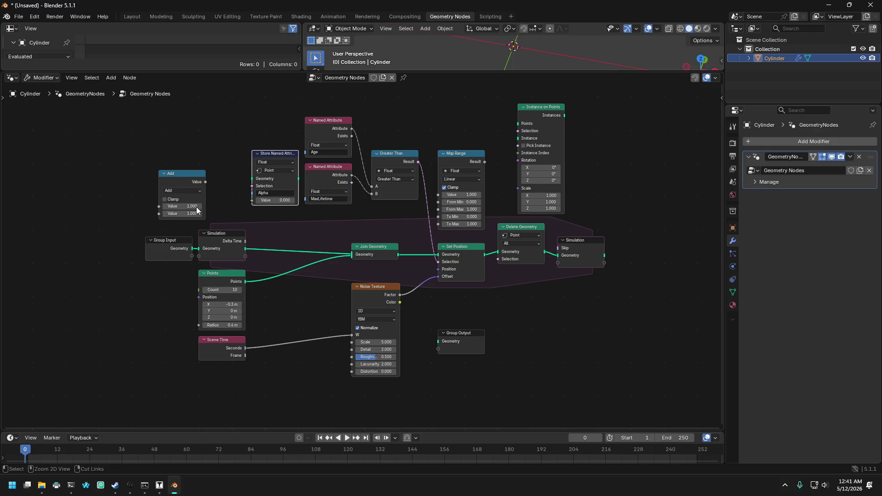
- Move Add, Group Input, Points, Scene Time and the simulation input right and down
{"action": "left_click_drag", "start_coordinate": [113, 159], "coordinate": [181, 244]}
{"action": "left_click", "coordinate": [218, 232]}
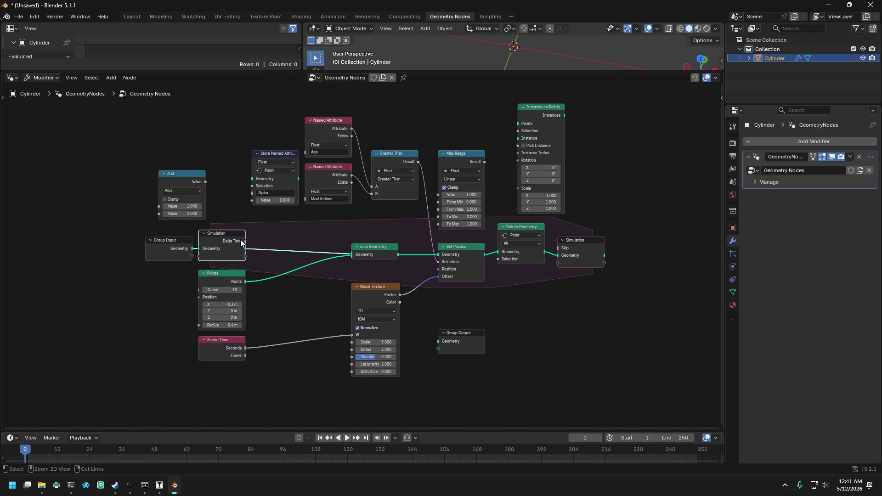
{"action": "left_click_drag", "start_coordinate": [123, 159], "coordinate": [243, 400]}
{"action": "mouse_move", "coordinate": [224, 231]}
{"action": "left_mouse_down"}
{"action": "mouse_move", "coordinate": [298, 272]}
{"action": "mouse_move", "coordinate": [295, 278]}
{"action": "mouse_move", "coordinate": [311, 278]}
{"action": "left_mouse_up"}
- Lower Join Geometry, Noise Texture, Set Position, Delete Geometry and simulation output into one row
{"action": "left_click_drag", "start_coordinate": [354, 231], "coordinate": [430, 376]}
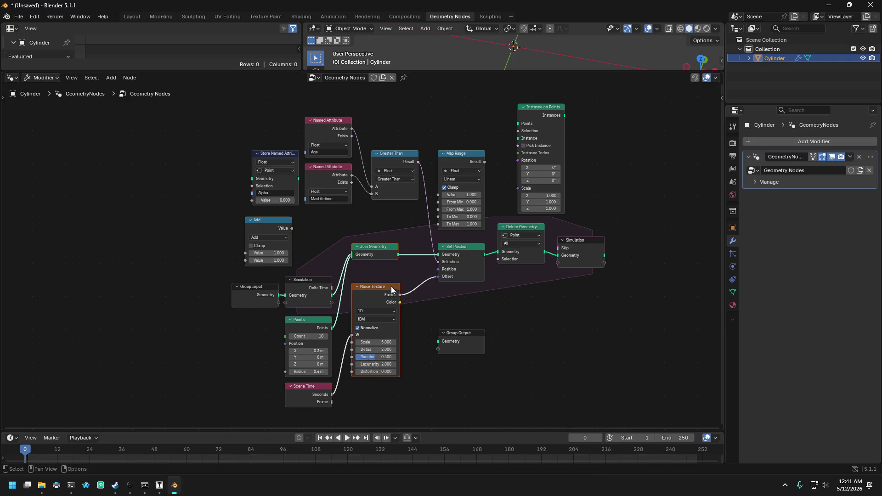
{"action": "left_click_drag", "start_coordinate": [381, 288], "coordinate": [394, 321]}
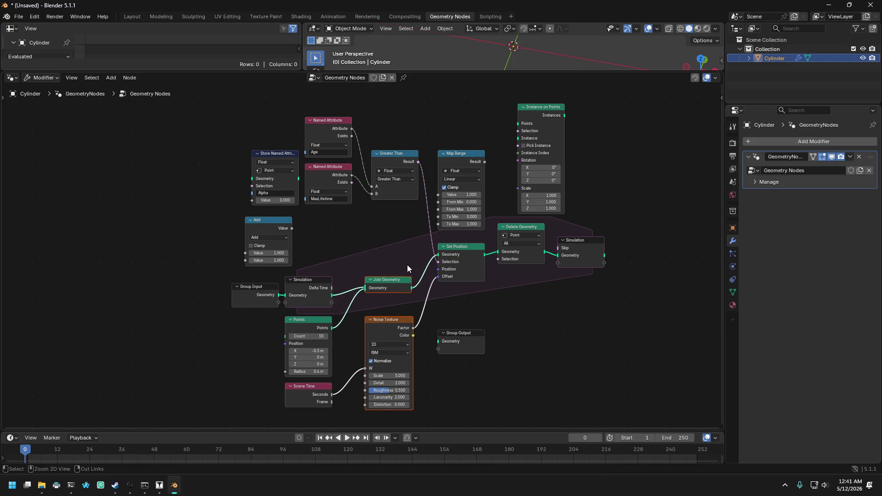
{"action": "mouse_move", "coordinate": [388, 284]}
{"action": "left_mouse_down"}
{"action": "mouse_move", "coordinate": [393, 293]}
{"action": "mouse_move", "coordinate": [618, 244]}
{"action": "left_mouse_up"}
{"action": "left_click_drag", "start_coordinate": [504, 236], "coordinate": [514, 269]}
- Place Group Output right of the simulation zone and link the simulation Geometry into it
{"action": "mouse_move", "coordinate": [564, 384]}
{"action": "middle_mouse_down"}
{"action": "mouse_move", "coordinate": [510, 349]}
{"action": "mouse_move", "coordinate": [440, 353]}
{"action": "middle_mouse_up"}
{"action": "scroll", "coordinate": [440, 353], "scroll_direction": "up", "scroll_amount": 2}
{"action": "mouse_move", "coordinate": [393, 333]}
{"action": "left_mouse_down"}
{"action": "mouse_move", "coordinate": [616, 278]}
{"action": "mouse_move", "coordinate": [615, 270]}
{"action": "left_mouse_up"}
{"action": "left_click", "coordinate": [578, 352]}
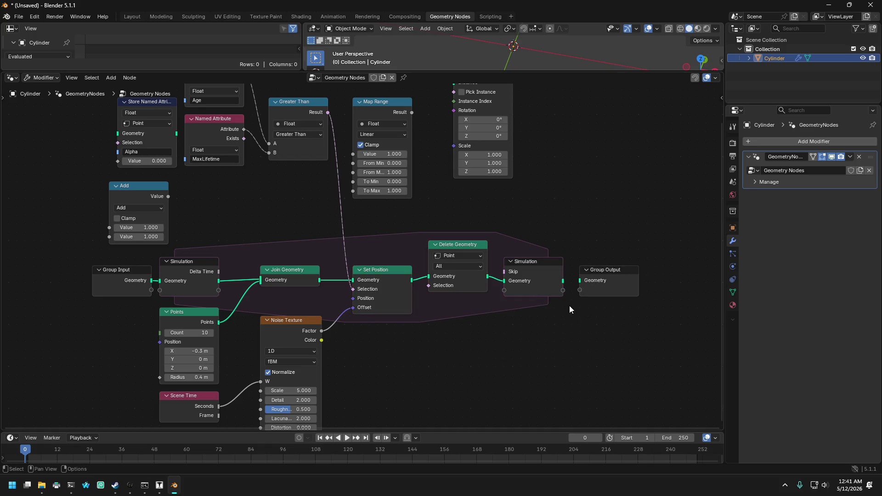
{"action": "left_click_drag", "start_coordinate": [563, 280], "coordinate": [581, 280]}
{"action": "left_click", "coordinate": [597, 234]}
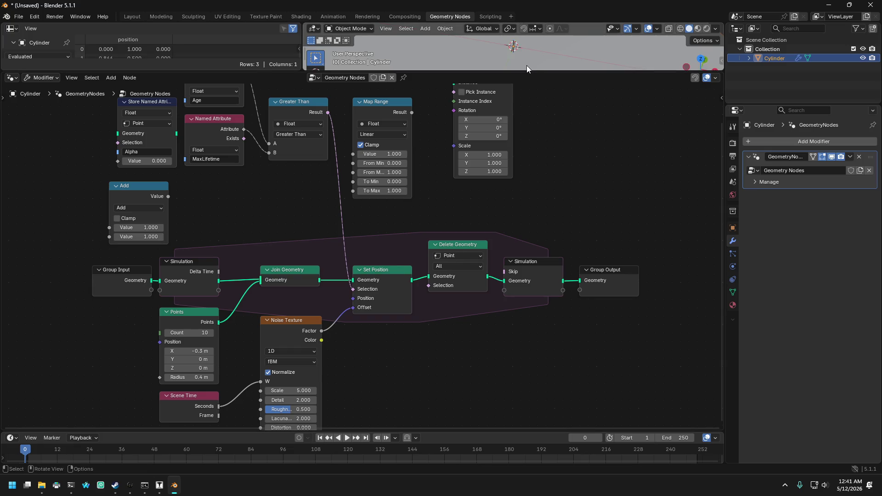
- Enlarge the 3D viewport and spreadsheet and zoom in on the triangle
{"action": "left_click_drag", "start_coordinate": [505, 71], "coordinate": [506, 171]}
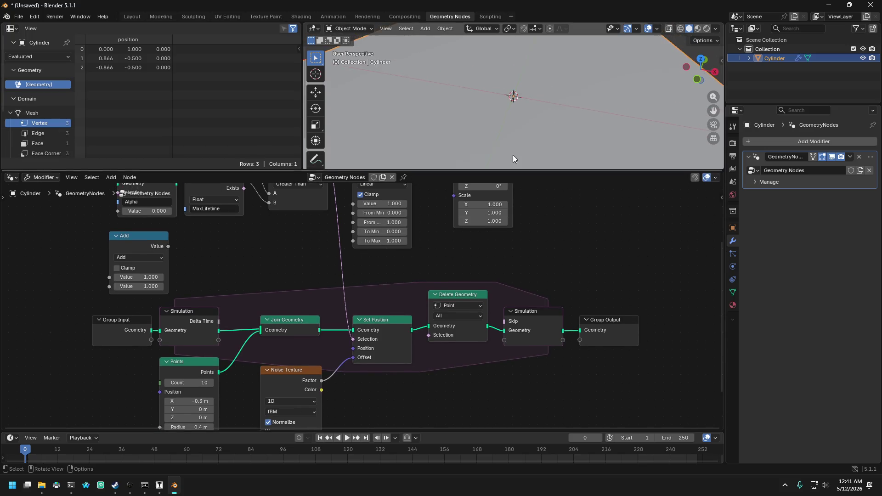
{"action": "scroll", "coordinate": [520, 110], "scroll_direction": "down", "scroll_amount": 3}
{"action": "scroll", "coordinate": [520, 110], "scroll_direction": "down", "scroll_amount": 2}
{"action": "scroll", "coordinate": [520, 110], "scroll_direction": "up", "scroll_amount": 2}
- Play the simulation briefly, then stop and return to frame 0
{"action": "key", "text": "space"}
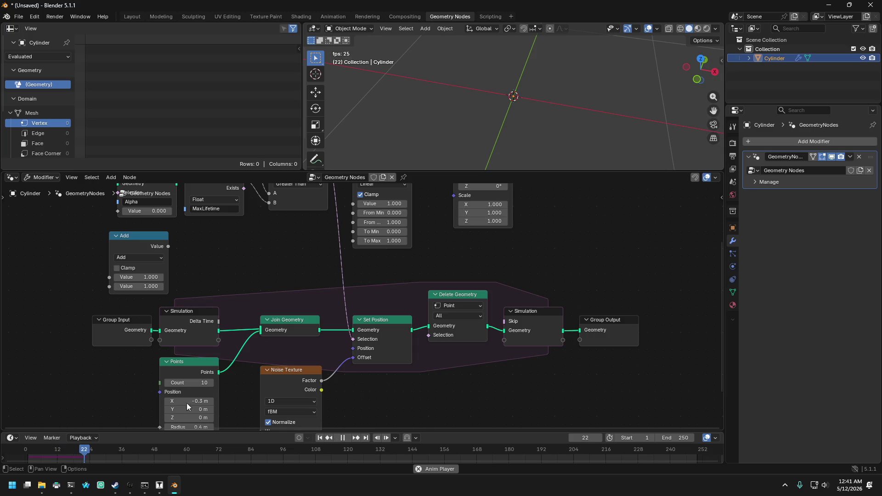
{"action": "key", "text": "Escape"}
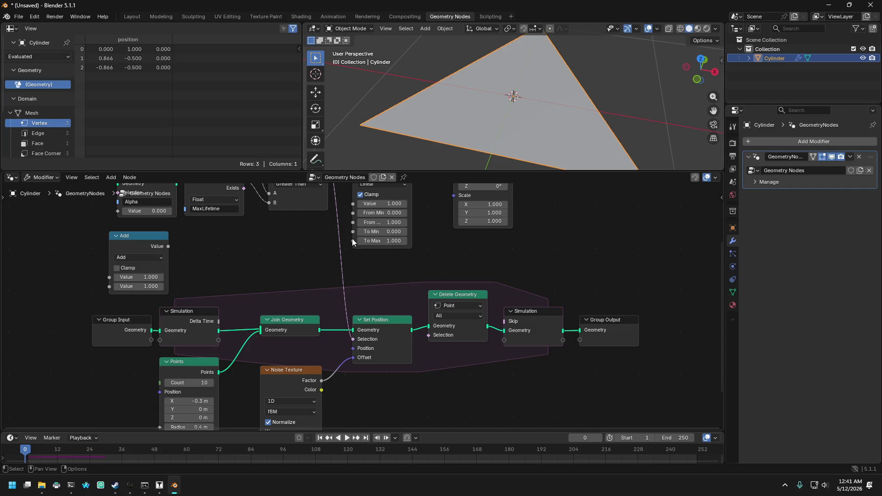
{"action": "key", "text": "XF86AudioLowerVolume"}
{"action": "scroll", "coordinate": [468, 255], "scroll_direction": "down", "scroll_amount": 3}
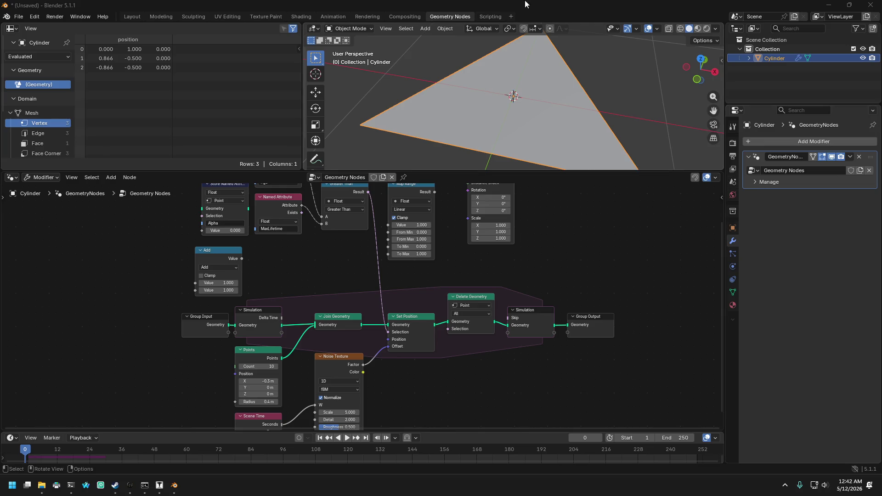
{"action": "left_click", "coordinate": [639, 4]}
{"action": "scroll", "coordinate": [177, 280], "scroll_direction": "down", "scroll_amount": 2}
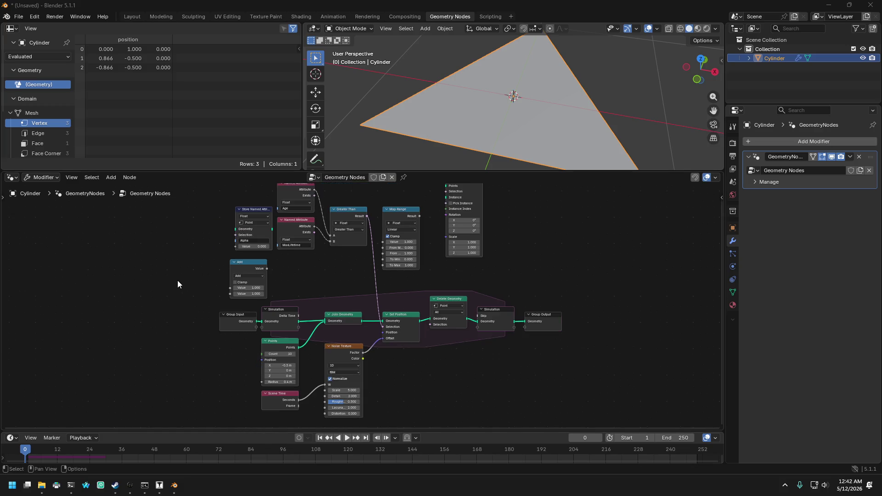
{"action": "scroll", "coordinate": [178, 281], "scroll_direction": "up", "scroll_amount": 2}
{"action": "mouse_move", "coordinate": [256, 275]}
{"action": "middle_mouse_down"}
{"action": "mouse_move", "coordinate": [250, 256]}
{"action": "mouse_move", "coordinate": [242, 291]}
{"action": "mouse_move", "coordinate": [244, 259]}
{"action": "middle_mouse_up"}
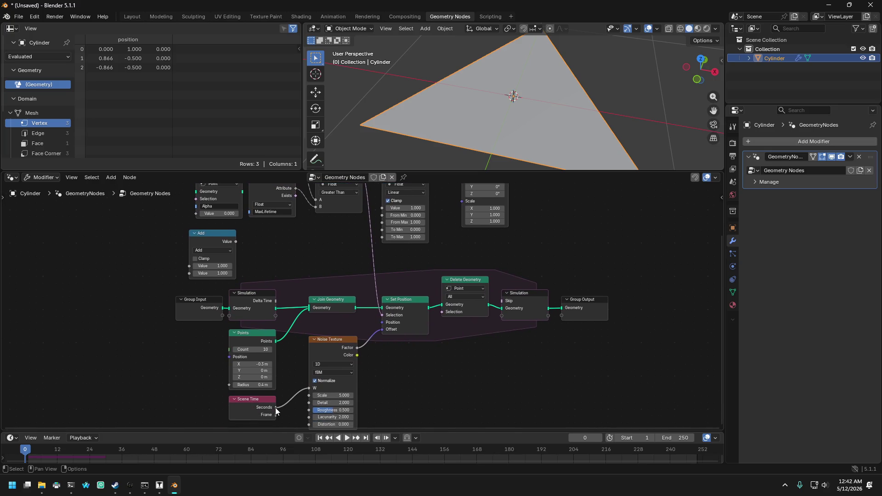
- Link Scene Time Seconds to Delete Geometry's Selection, then lower Delete Geometry below the noise nodes
{"action": "mouse_move", "coordinate": [275, 408]}
{"action": "left_click", "coordinate": [275, 408]}
{"action": "left_click_drag", "start_coordinate": [275, 408], "coordinate": [296, 385]}
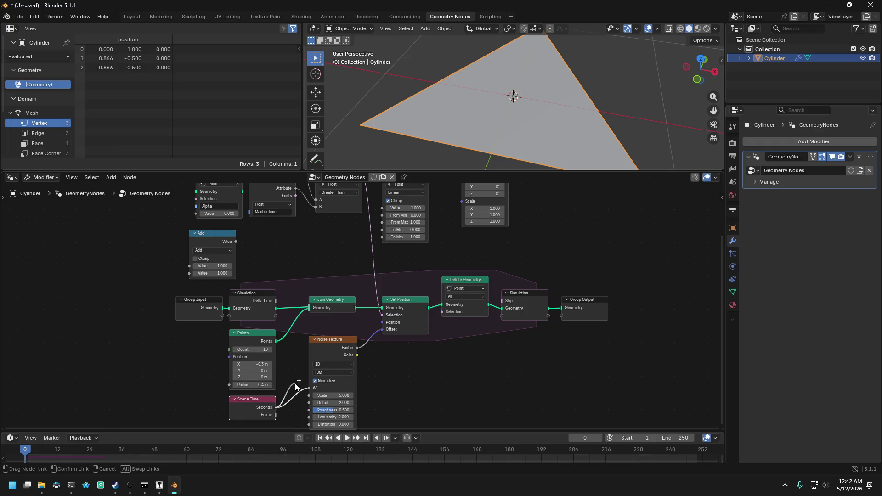
{"action": "left_click_drag", "start_coordinate": [296, 385], "coordinate": [287, 361]}
{"action": "key", "text": "Escape"}
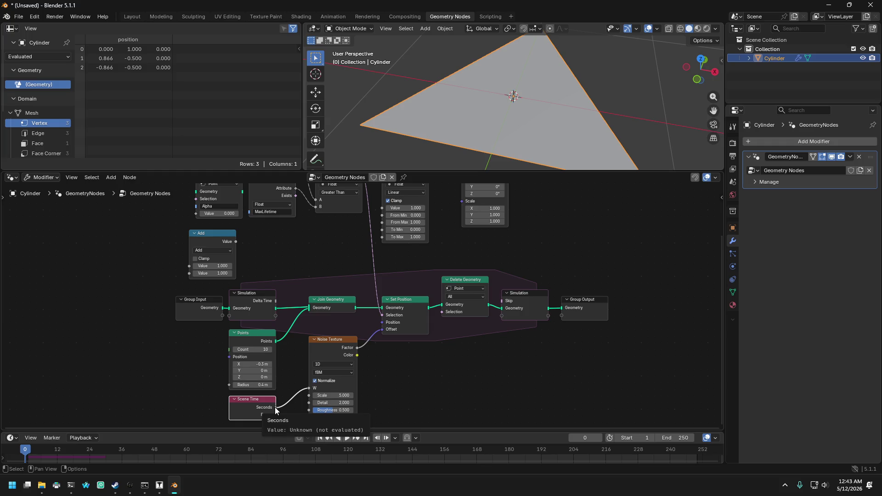
{"action": "mouse_move", "coordinate": [275, 408]}
{"action": "left_mouse_down"}
{"action": "mouse_move", "coordinate": [310, 397]}
{"action": "mouse_move", "coordinate": [282, 378]}
{"action": "left_mouse_up"}
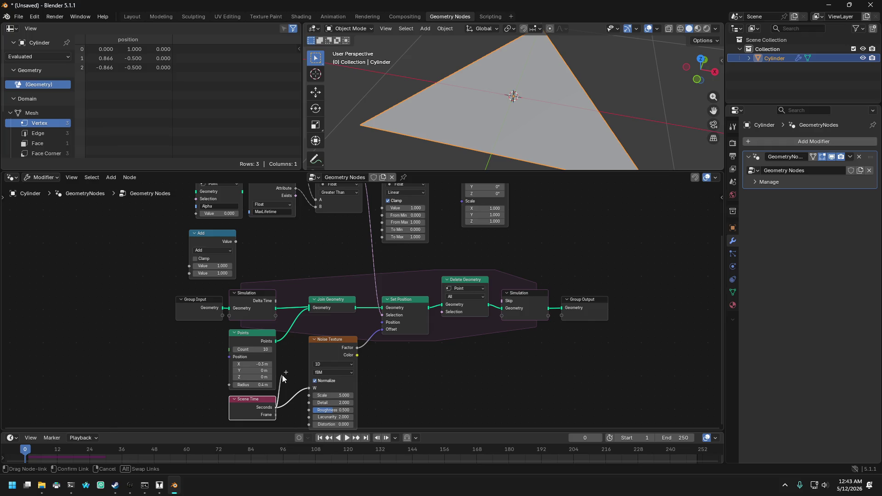
{"action": "left_click_drag", "start_coordinate": [283, 378], "coordinate": [449, 315]}
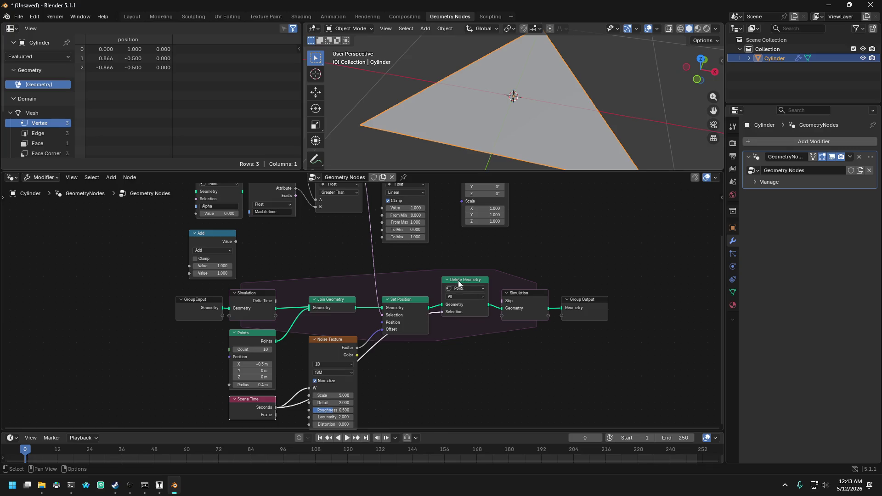
{"action": "left_click_drag", "start_coordinate": [458, 283], "coordinate": [468, 348]}
{"action": "left_click_drag", "start_coordinate": [469, 371], "coordinate": [467, 381]}
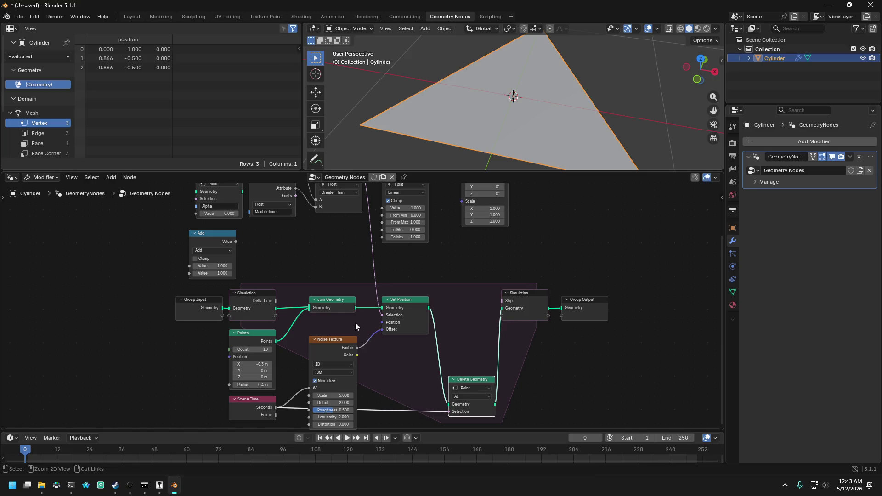
- Lower Points, Scene Time, Noise Texture and Delete Geometry, fine-tuning Noise Texture and Delete Geometry
{"action": "scroll", "coordinate": [299, 327], "scroll_direction": "up", "scroll_amount": 1}
{"action": "scroll", "coordinate": [298, 327], "scroll_direction": "down", "scroll_amount": 2}
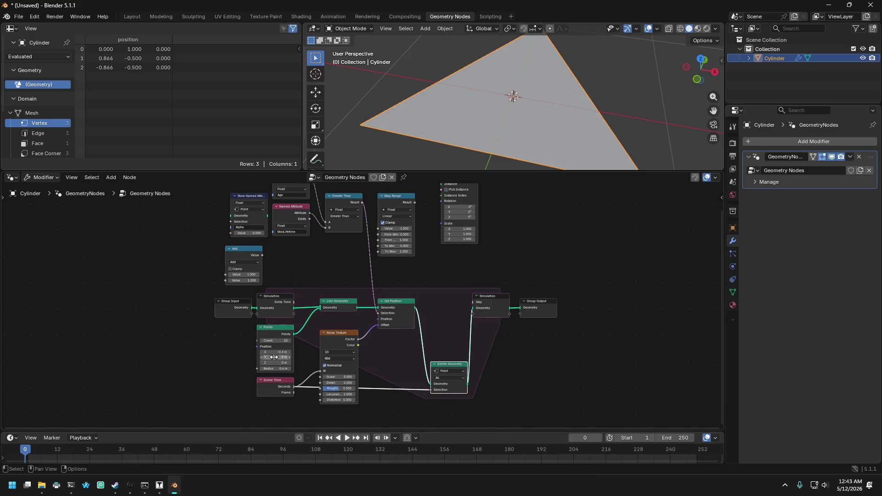
{"action": "mouse_move", "coordinate": [227, 337]}
{"action": "left_mouse_down"}
{"action": "mouse_move", "coordinate": [271, 371]}
{"action": "mouse_move", "coordinate": [502, 428]}
{"action": "left_mouse_up"}
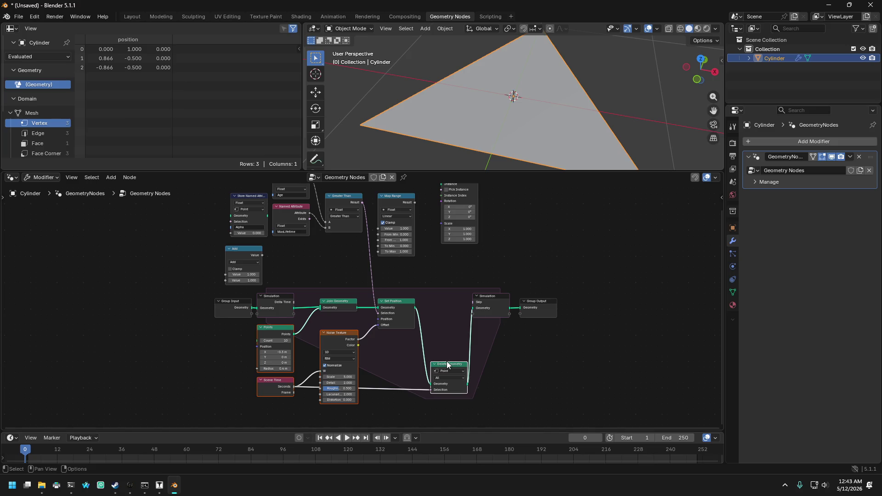
{"action": "left_click_drag", "start_coordinate": [449, 366], "coordinate": [448, 391]}
{"action": "left_click_drag", "start_coordinate": [349, 359], "coordinate": [349, 327]}
{"action": "mouse_move", "coordinate": [377, 331]}
{"action": "middle_mouse_down"}
{"action": "mouse_move", "coordinate": [377, 386]}
{"action": "mouse_move", "coordinate": [367, 287]}
{"action": "middle_mouse_up"}
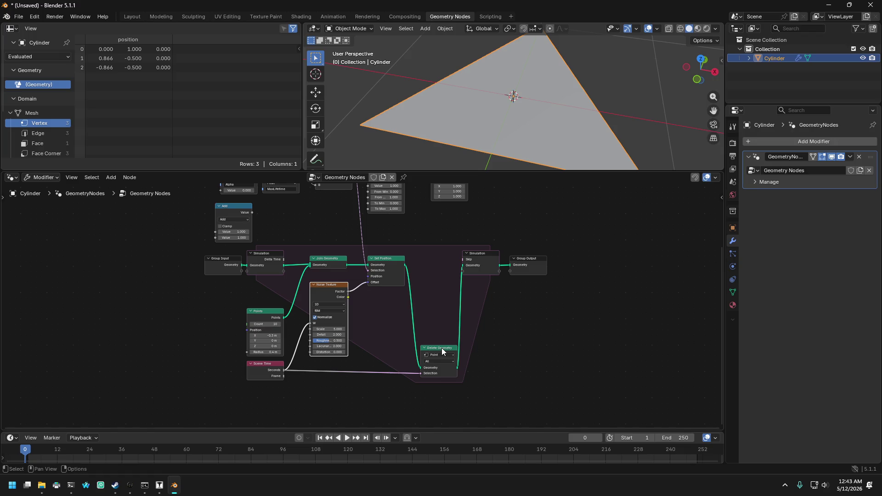
{"action": "left_click_drag", "start_coordinate": [441, 347], "coordinate": [439, 342]}
- Move Simulation output and Group Output down-right, reposition Instance on Points, and reframe the tree
{"action": "scroll", "coordinate": [480, 293], "scroll_direction": "up", "scroll_amount": 1}
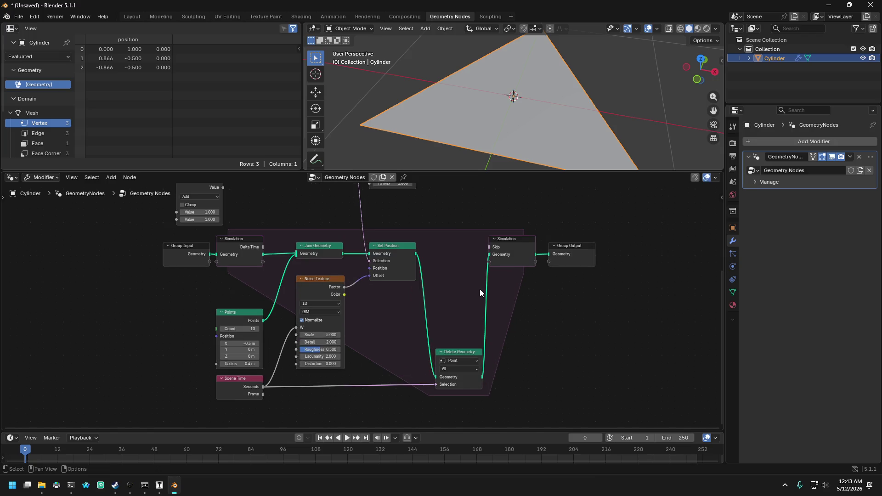
{"action": "left_click_drag", "start_coordinate": [501, 207], "coordinate": [596, 281]}
{"action": "mouse_move", "coordinate": [524, 243]}
{"action": "left_mouse_down"}
{"action": "mouse_move", "coordinate": [569, 329]}
{"action": "mouse_move", "coordinate": [556, 329]}
{"action": "mouse_move", "coordinate": [570, 305]}
{"action": "left_mouse_up"}
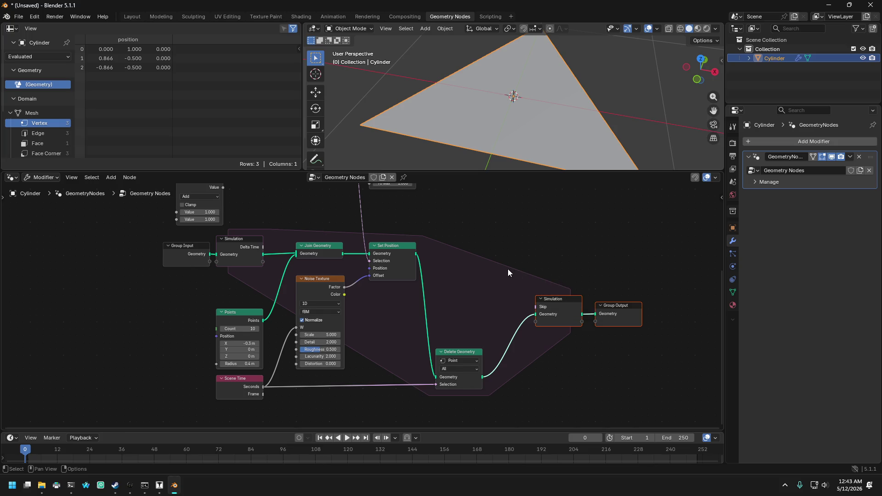
{"action": "mouse_move", "coordinate": [500, 219]}
{"action": "middle_mouse_down"}
{"action": "mouse_move", "coordinate": [503, 242]}
{"action": "mouse_move", "coordinate": [471, 242]}
{"action": "mouse_move", "coordinate": [466, 356]}
{"action": "mouse_move", "coordinate": [464, 345]}
{"action": "middle_mouse_up"}
{"action": "left_click_drag", "start_coordinate": [450, 205], "coordinate": [461, 266]}
{"action": "mouse_move", "coordinate": [512, 304]}
{"action": "middle_mouse_down"}
{"action": "mouse_move", "coordinate": [533, 260]}
{"action": "mouse_move", "coordinate": [536, 207]}
{"action": "middle_mouse_up"}
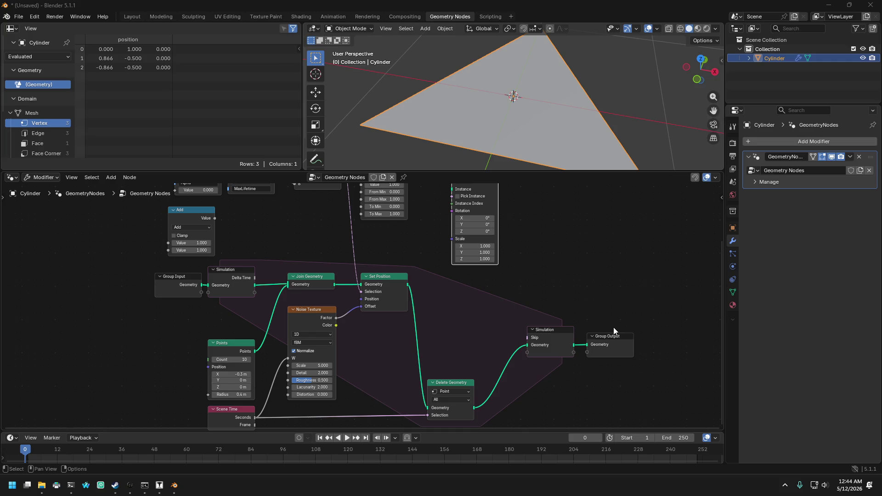
{"action": "mouse_move", "coordinate": [608, 335]}
{"action": "middle_mouse_down"}
{"action": "mouse_move", "coordinate": [611, 305]}
{"action": "mouse_move", "coordinate": [643, 254]}
{"action": "middle_mouse_up"}
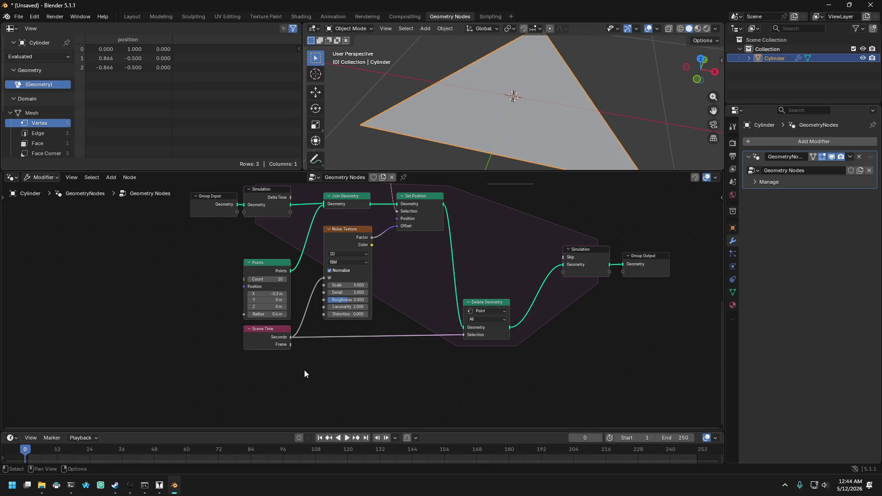
{"action": "key", "text": "shift+a"}
{"action": "type", "text": "note"}
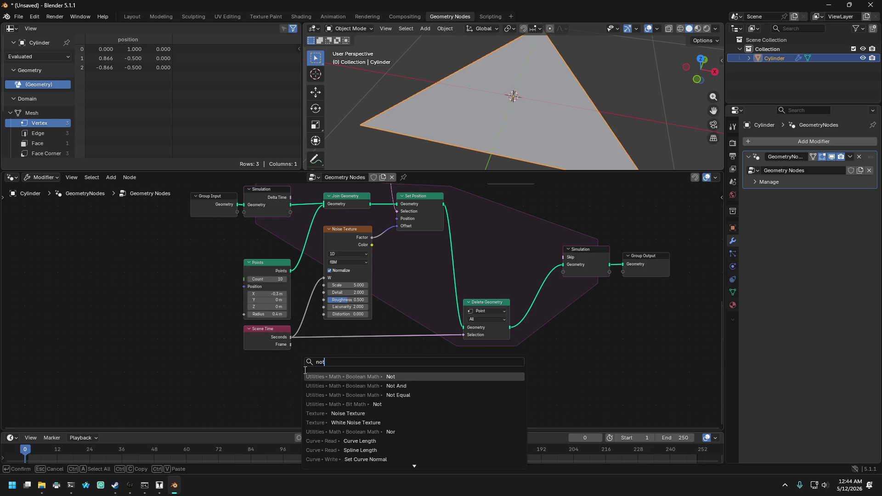
{"action": "key", "text": "ctrl+a"}
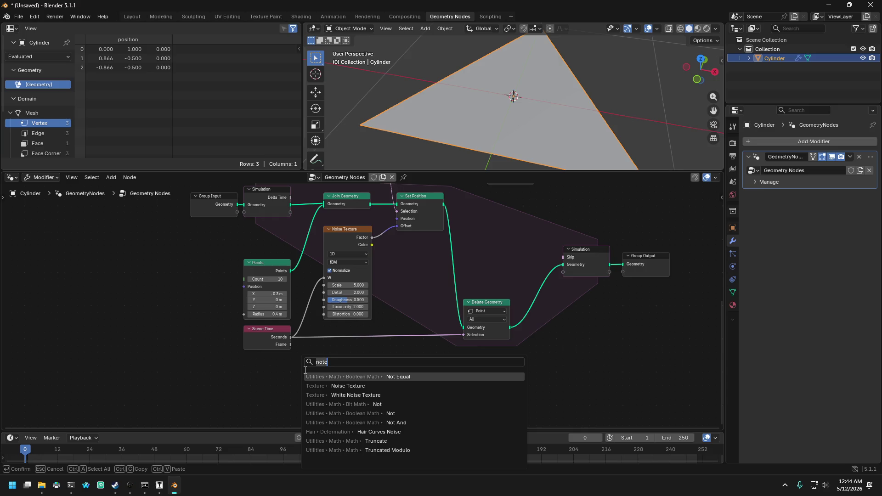
{"action": "type", "text": "commen"}
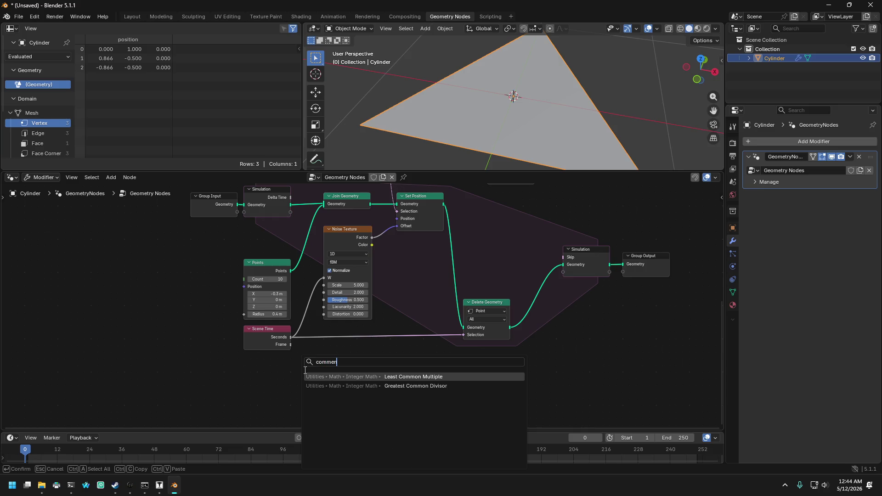
{"action": "key", "text": "BackSpace"}
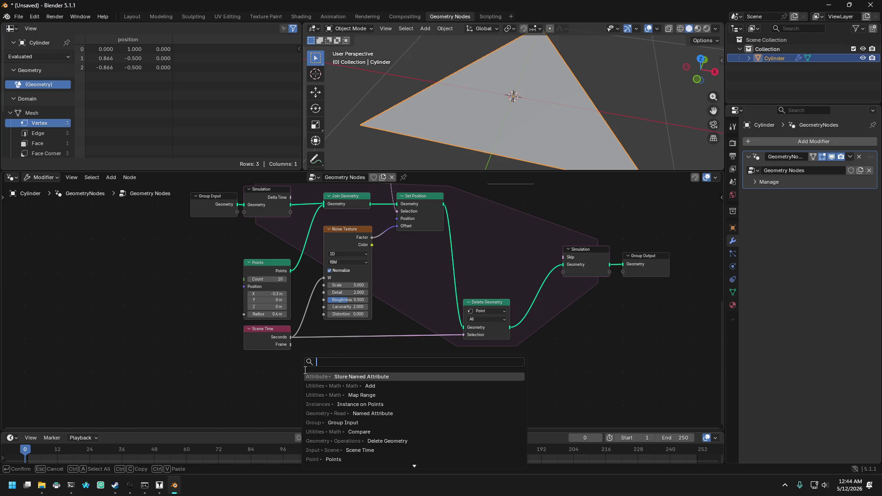
{"action": "key", "text": "Escape"}
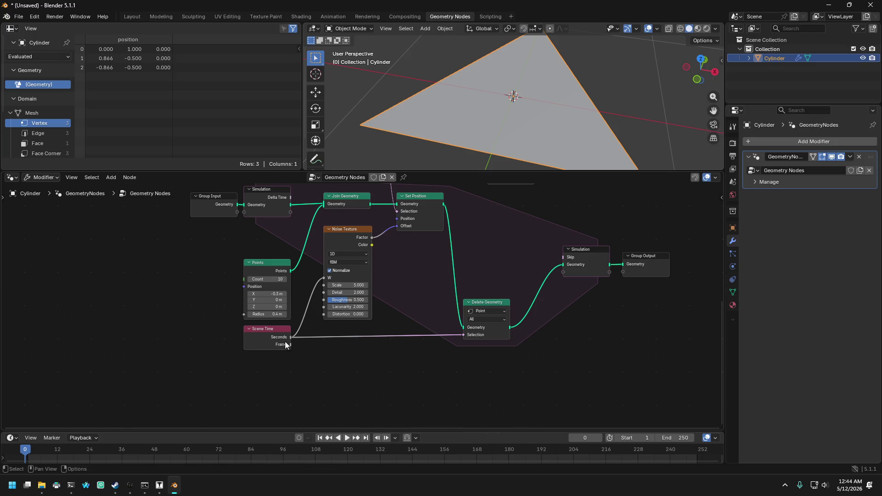
{"action": "scroll", "coordinate": [293, 357], "scroll_direction": "up", "scroll_amount": 1}
{"action": "scroll", "coordinate": [294, 357], "scroll_direction": "down", "scroll_amount": 1}
{"action": "scroll", "coordinate": [322, 359], "scroll_direction": "down", "scroll_amount": 2, "text": "shift"}
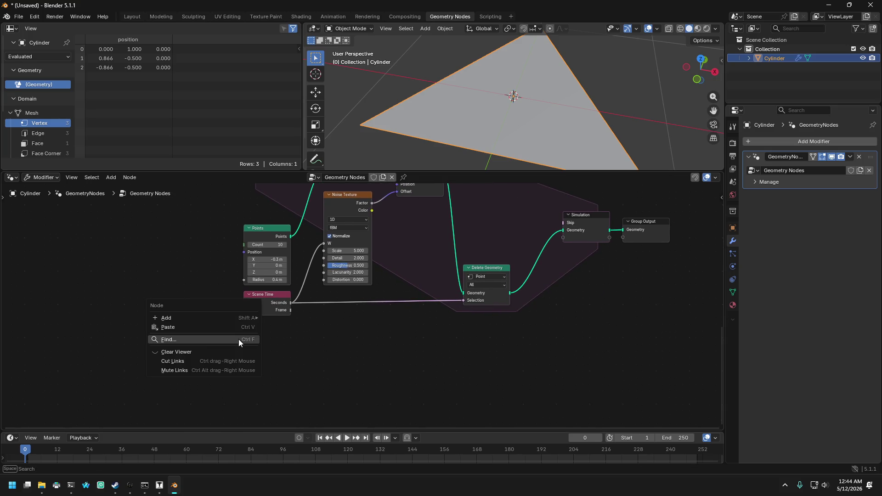
{"action": "right_click", "coordinate": [238, 340]}
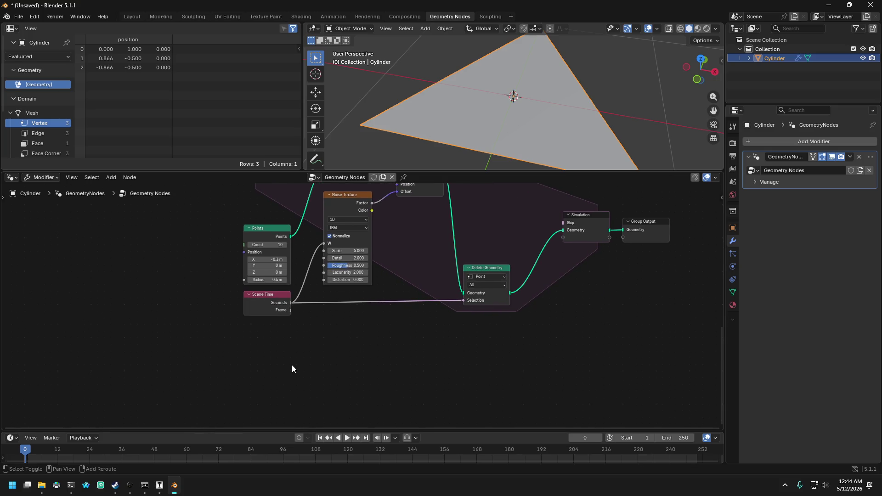
{"action": "key", "text": "shift+a"}
{"action": "type", "text": "text"}
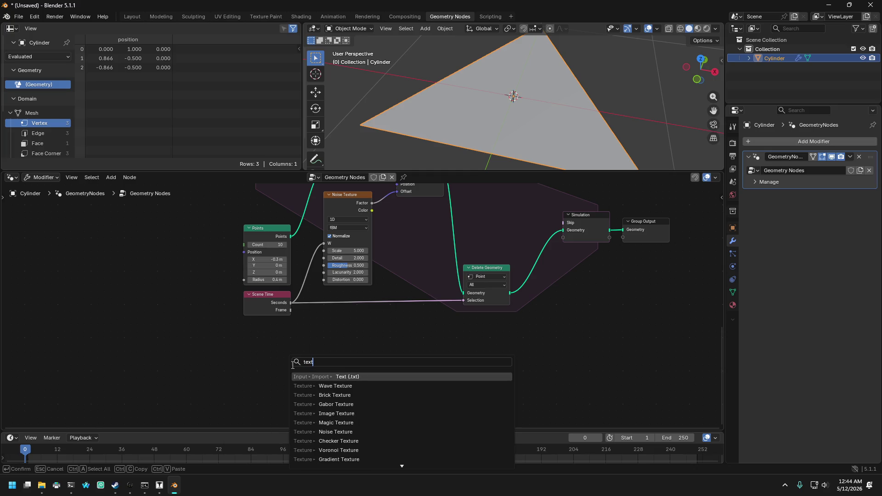
{"action": "scroll", "coordinate": [368, 396], "scroll_direction": "down", "scroll_amount": 15}
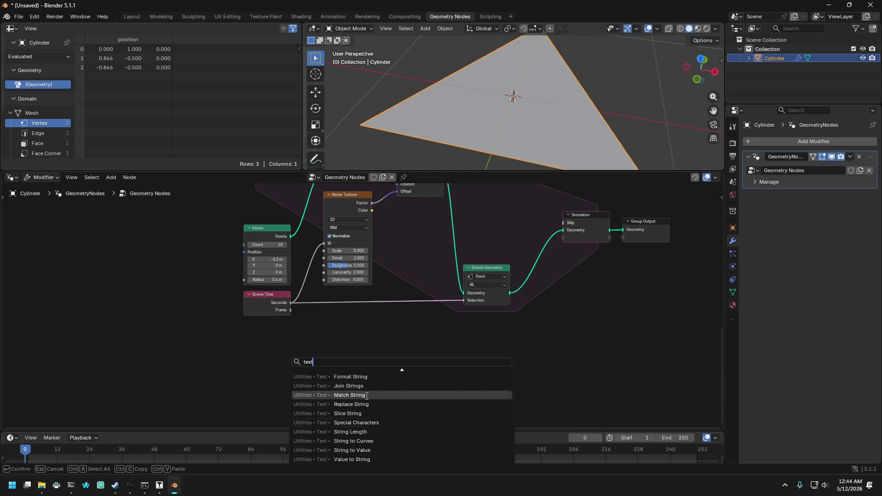
{"action": "scroll", "coordinate": [368, 396], "scroll_direction": "up", "scroll_amount": 11}
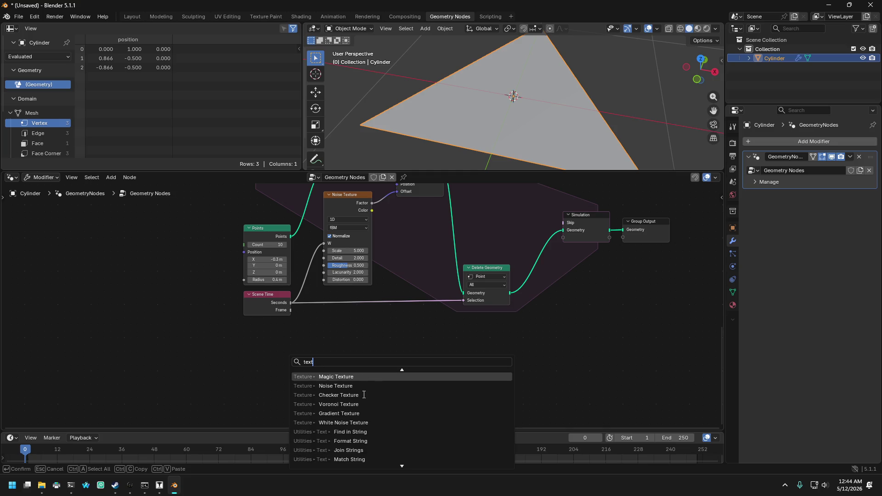
{"action": "key", "text": "Escape"}
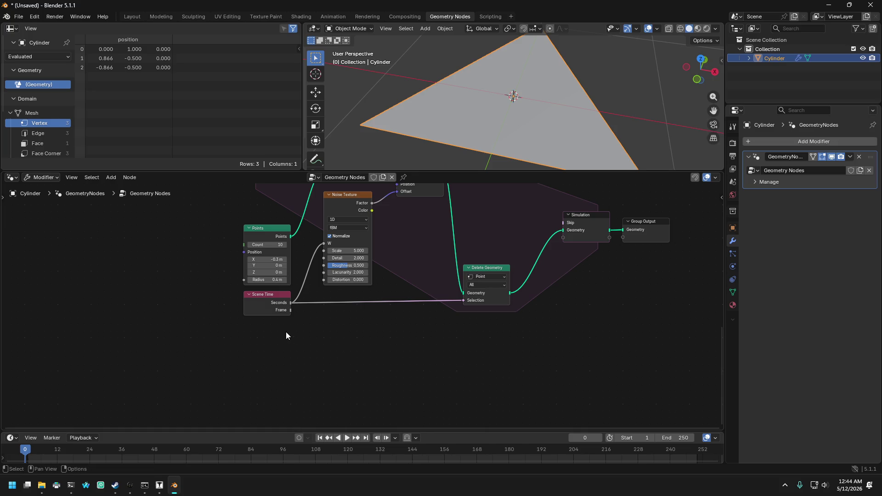
{"action": "mouse_move", "coordinate": [313, 351]}
{"action": "middle_mouse_down"}
{"action": "mouse_move", "coordinate": [306, 388]}
{"action": "mouse_move", "coordinate": [348, 391]}
{"action": "mouse_move", "coordinate": [598, 258]}
{"action": "mouse_move", "coordinate": [611, 261]}
{"action": "mouse_move", "coordinate": [611, 272]}
{"action": "mouse_move", "coordinate": [606, 248]}
{"action": "mouse_move", "coordinate": [572, 247]}
{"action": "middle_mouse_up"}
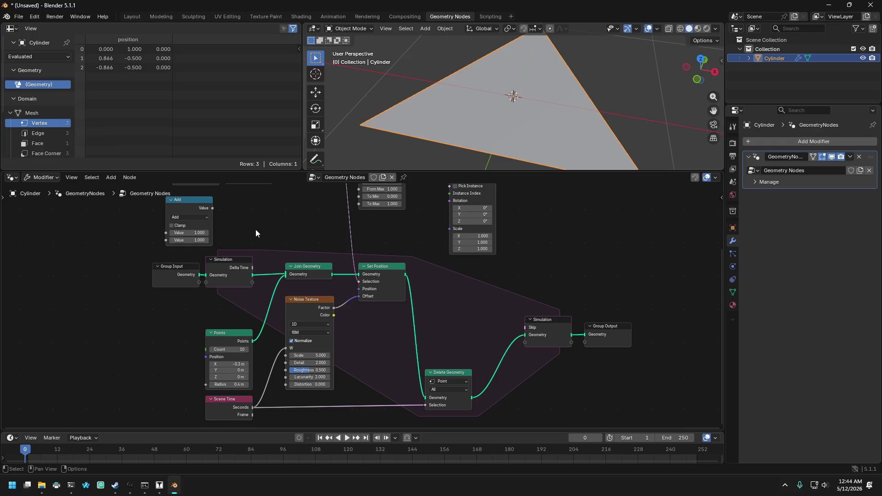
{"action": "mouse_move", "coordinate": [256, 233]}
{"action": "middle_mouse_down"}
{"action": "mouse_move", "coordinate": [250, 324]}
{"action": "mouse_move", "coordinate": [238, 309]}
{"action": "mouse_move", "coordinate": [238, 270]}
{"action": "mouse_move", "coordinate": [244, 307]}
{"action": "mouse_move", "coordinate": [246, 295]}
{"action": "middle_mouse_up"}
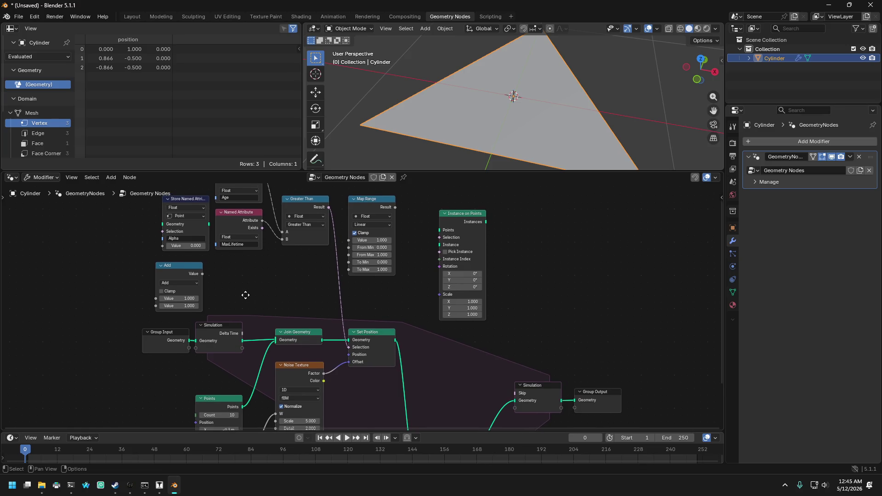
{"action": "mouse_move", "coordinate": [246, 295]}
{"action": "middle_mouse_down"}
{"action": "mouse_move", "coordinate": [252, 326]}
{"action": "mouse_move", "coordinate": [259, 320]}
{"action": "mouse_move", "coordinate": [252, 321]}
{"action": "mouse_move", "coordinate": [246, 214]}
{"action": "middle_mouse_up"}
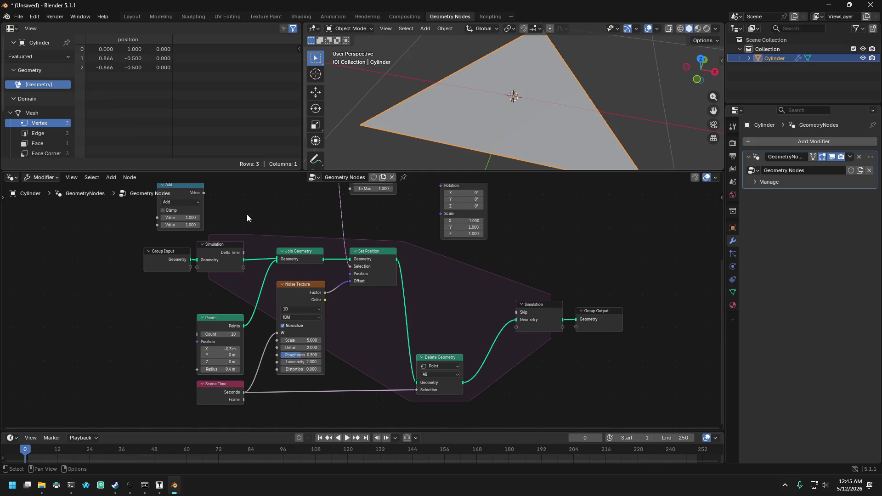
{"action": "key", "text": "super+d"}
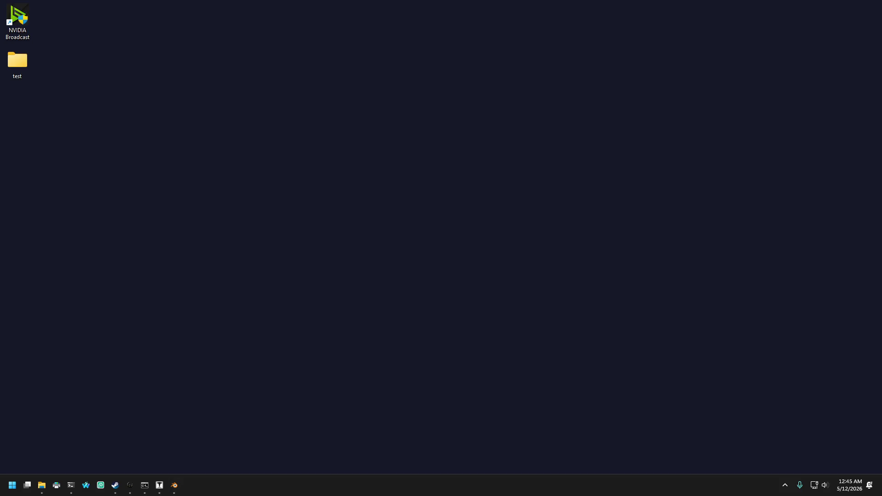
{"action": "key", "text": "super+d"}
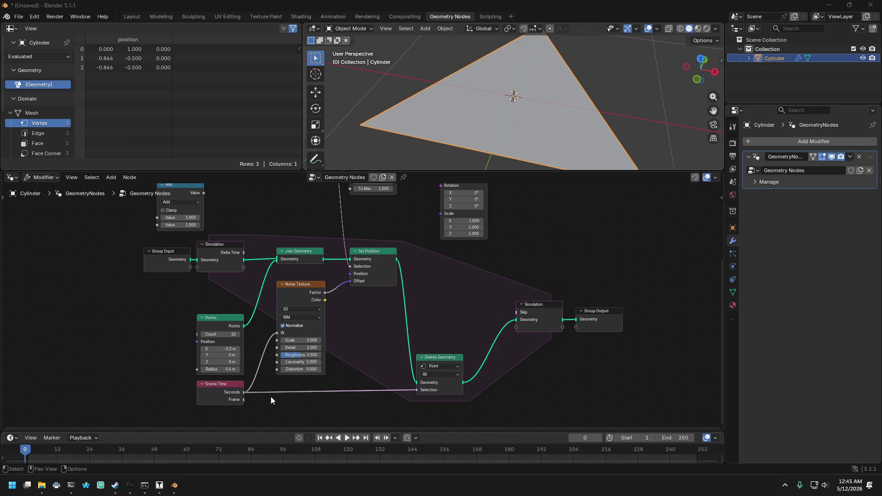
- Un-maximize the Blender window and pan to show the attribute and Map Range nodes
{"action": "middle_click_drag", "start_coordinate": [97, 315], "coordinate": [94, 325]}
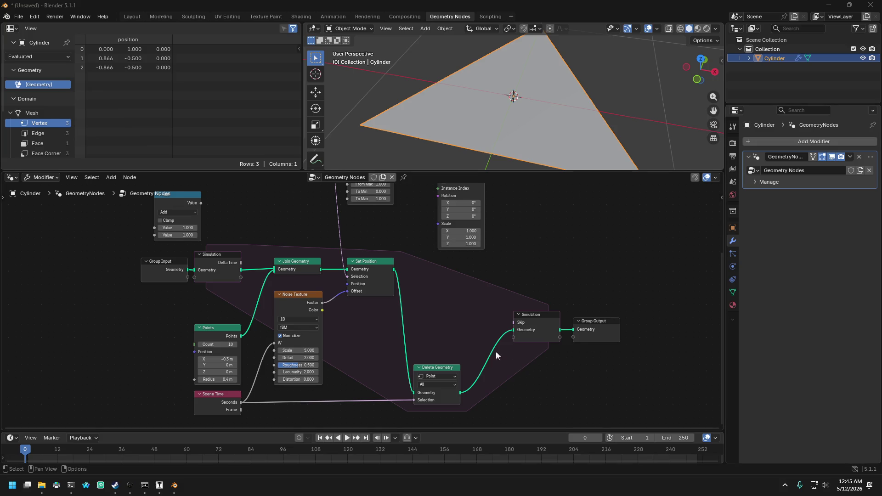
{"action": "mouse_move", "coordinate": [517, 279]}
{"action": "middle_mouse_down"}
{"action": "mouse_move", "coordinate": [517, 268]}
{"action": "mouse_move", "coordinate": [512, 282]}
{"action": "middle_mouse_up"}
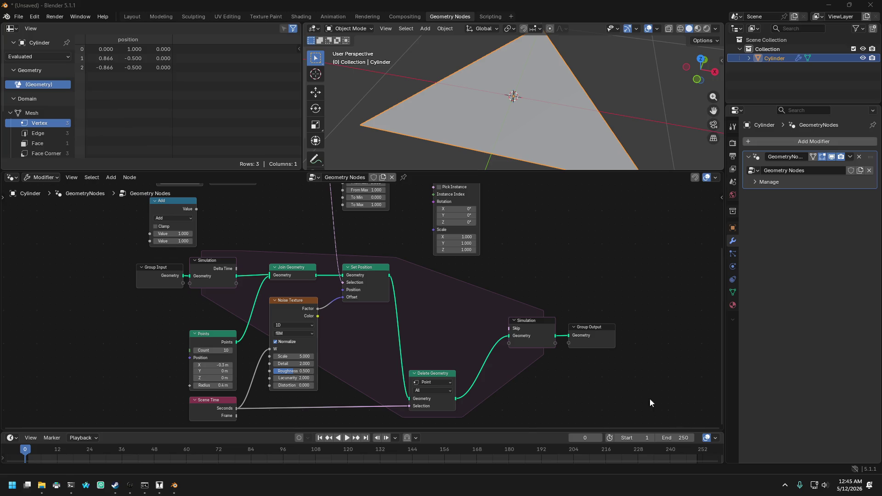
{"action": "mouse_move", "coordinate": [591, 289]}
{"action": "middle_mouse_down"}
{"action": "mouse_move", "coordinate": [566, 288]}
{"action": "mouse_move", "coordinate": [565, 275]}
{"action": "middle_mouse_up"}
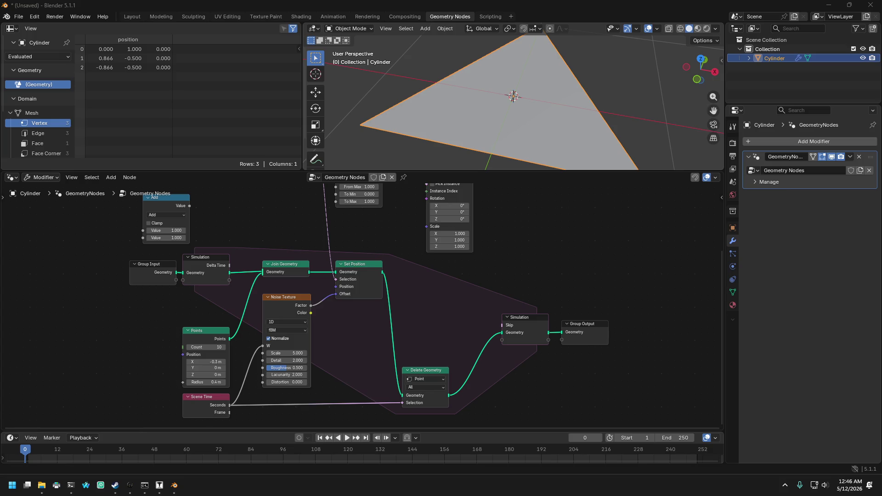
{"action": "double_click", "coordinate": [537, 7]}
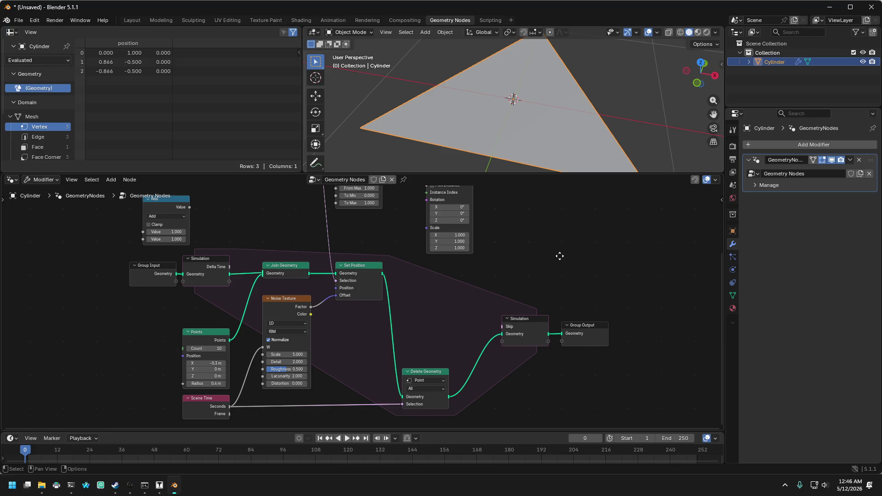
{"action": "middle_click_drag", "start_coordinate": [560, 260], "coordinate": [562, 243]}
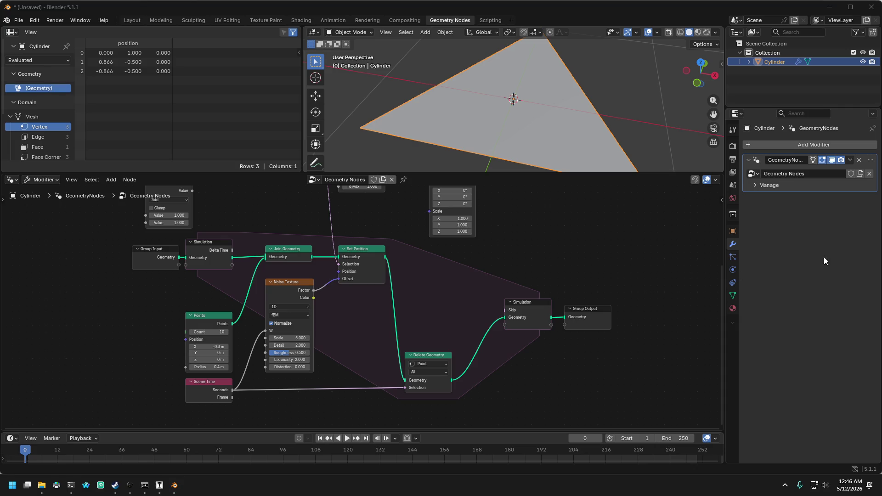
{"action": "mouse_move", "coordinate": [636, 245]}
{"action": "middle_mouse_down"}
{"action": "mouse_move", "coordinate": [625, 261]}
{"action": "mouse_move", "coordinate": [628, 294]}
{"action": "mouse_move", "coordinate": [623, 288]}
{"action": "mouse_move", "coordinate": [621, 310]}
{"action": "mouse_move", "coordinate": [610, 310]}
{"action": "mouse_move", "coordinate": [629, 232]}
{"action": "mouse_move", "coordinate": [611, 305]}
{"action": "mouse_move", "coordinate": [622, 286]}
{"action": "mouse_move", "coordinate": [654, 291]}
{"action": "mouse_move", "coordinate": [681, 324]}
{"action": "middle_mouse_up"}
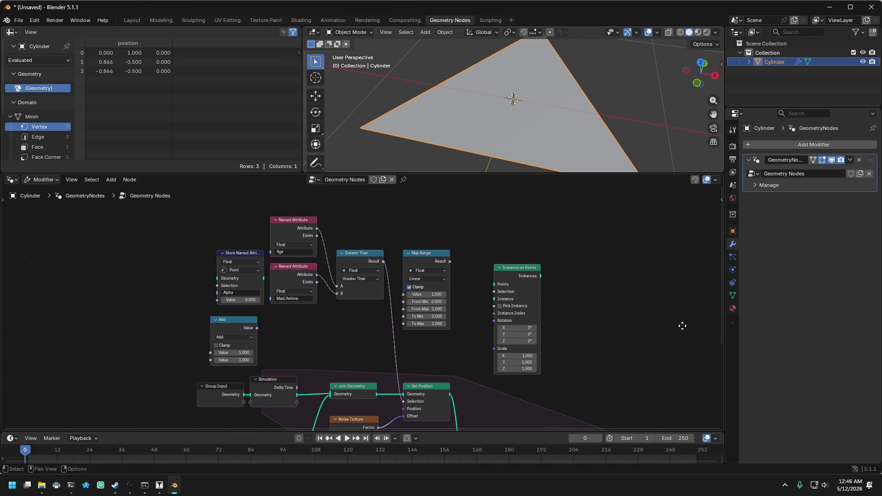
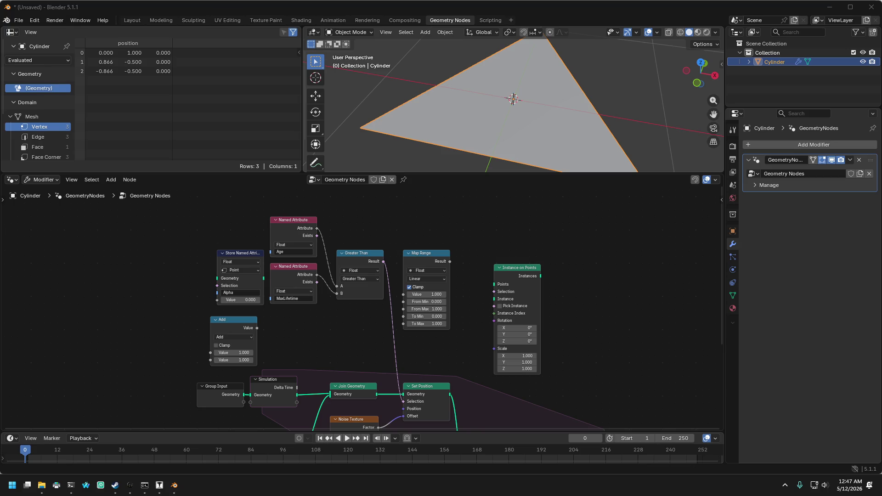
- Bring Blender to the front and frame the simulation zone nodes in the node editor
{"action": "left_click", "coordinate": [546, 4]}
{"action": "left_click", "coordinate": [502, 7]}
{"action": "scroll", "coordinate": [570, 344], "scroll_direction": "down", "scroll_amount": 2}
{"action": "mouse_move", "coordinate": [570, 344]}
{"action": "middle_mouse_down"}
{"action": "mouse_move", "coordinate": [516, 249]}
{"action": "mouse_move", "coordinate": [509, 205]}
{"action": "middle_mouse_up"}
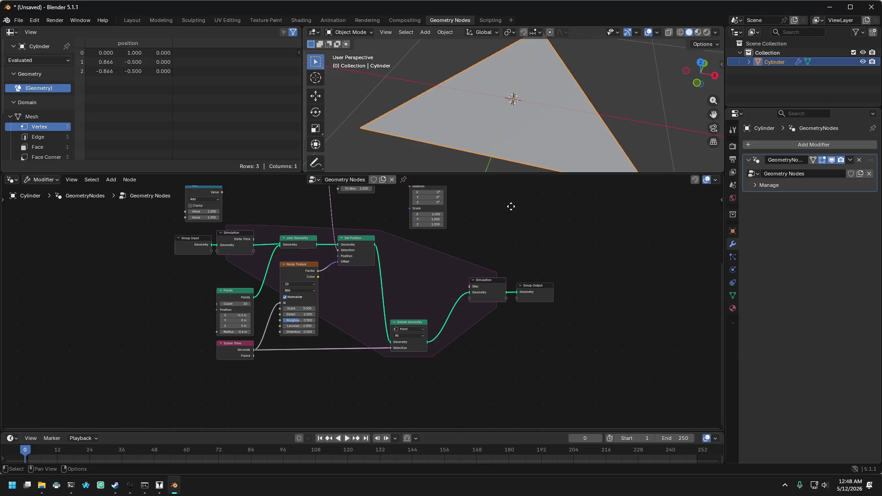
{"action": "scroll", "coordinate": [540, 341], "scroll_direction": "up", "scroll_amount": 1}
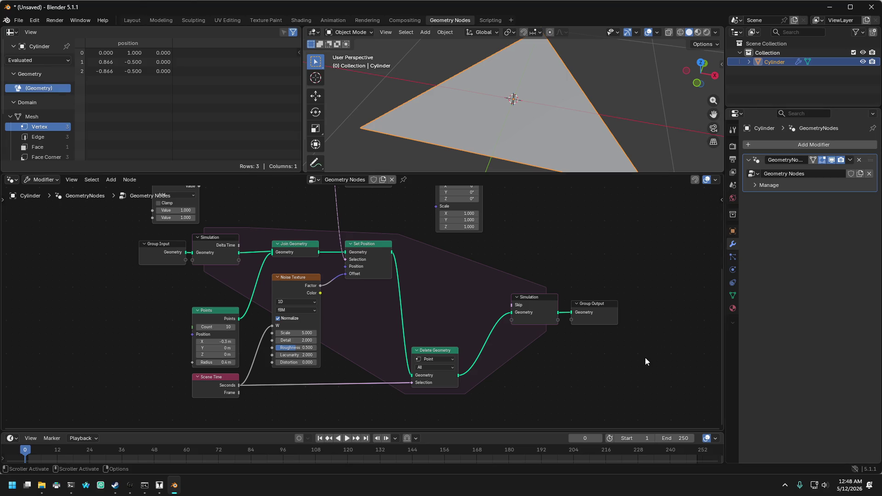
{"action": "scroll", "coordinate": [524, 304], "scroll_direction": "up", "scroll_amount": 1}
{"action": "scroll", "coordinate": [506, 281], "scroll_direction": "down", "scroll_amount": 3}
{"action": "scroll", "coordinate": [497, 260], "scroll_direction": "up", "scroll_amount": 2}
{"action": "mouse_move", "coordinate": [498, 252]}
{"action": "middle_mouse_down"}
{"action": "mouse_move", "coordinate": [520, 310]}
{"action": "mouse_move", "coordinate": [526, 363]}
{"action": "mouse_move", "coordinate": [506, 302]}
{"action": "mouse_move", "coordinate": [506, 249]}
{"action": "mouse_move", "coordinate": [499, 262]}
{"action": "mouse_move", "coordinate": [524, 261]}
{"action": "mouse_move", "coordinate": [503, 281]}
{"action": "middle_mouse_up"}
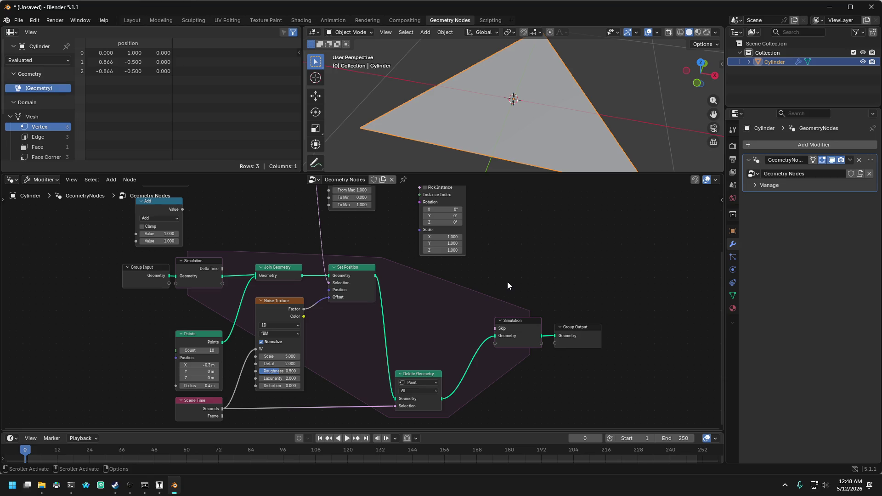
{"action": "mouse_move", "coordinate": [512, 268]}
{"action": "middle_mouse_down"}
{"action": "mouse_move", "coordinate": [516, 233]}
{"action": "mouse_move", "coordinate": [512, 268]}
{"action": "middle_mouse_up"}
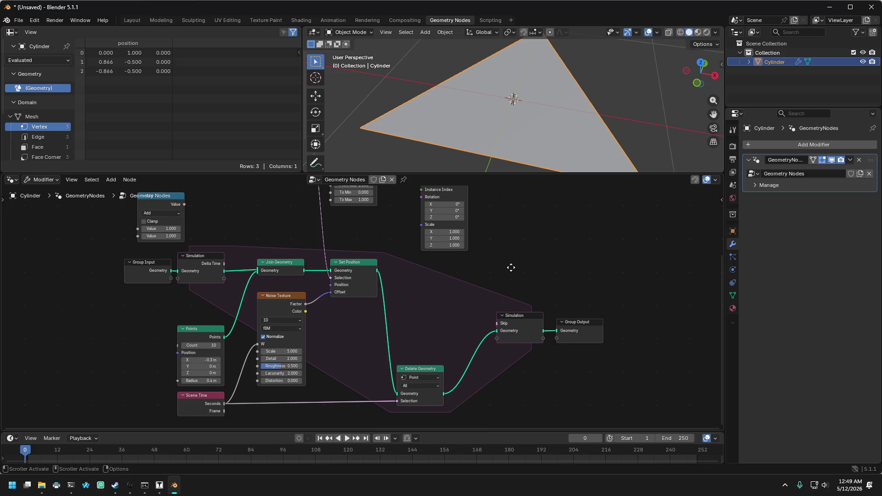
- Raise the Node Editor's top border to shrink the 3D Viewport, then view the upper nodes closer
{"action": "left_click_drag", "start_coordinate": [413, 167], "coordinate": [413, 110]}
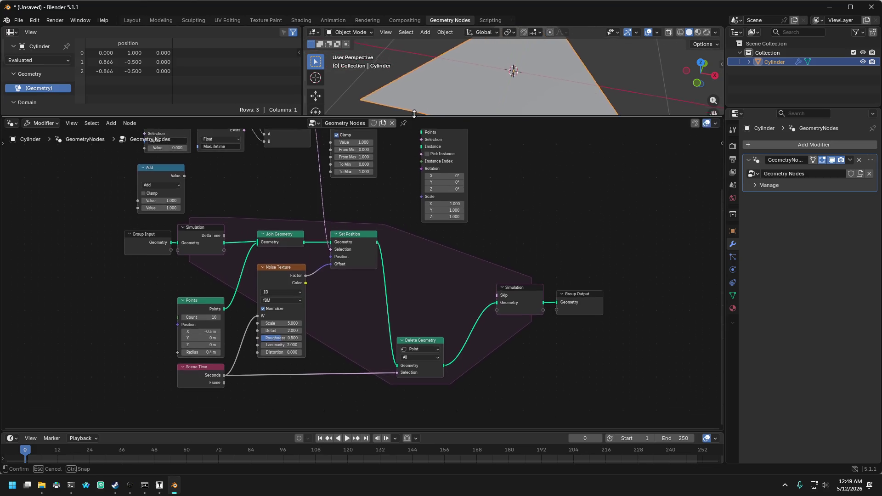
{"action": "mouse_move", "coordinate": [515, 189]}
{"action": "middle_mouse_down"}
{"action": "mouse_move", "coordinate": [513, 257]}
{"action": "mouse_move", "coordinate": [517, 217]}
{"action": "middle_mouse_up"}
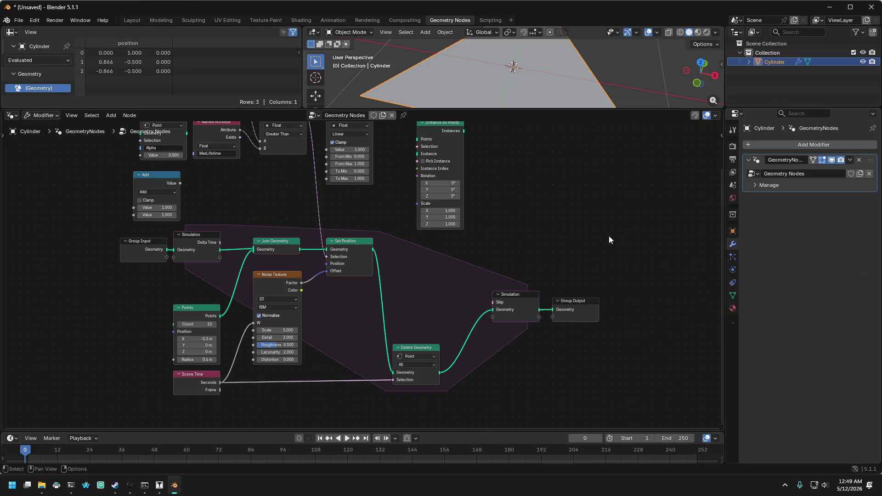
{"action": "mouse_move", "coordinate": [604, 227]}
{"action": "middle_mouse_down"}
{"action": "mouse_move", "coordinate": [602, 258]}
{"action": "mouse_move", "coordinate": [600, 245]}
{"action": "middle_mouse_up"}
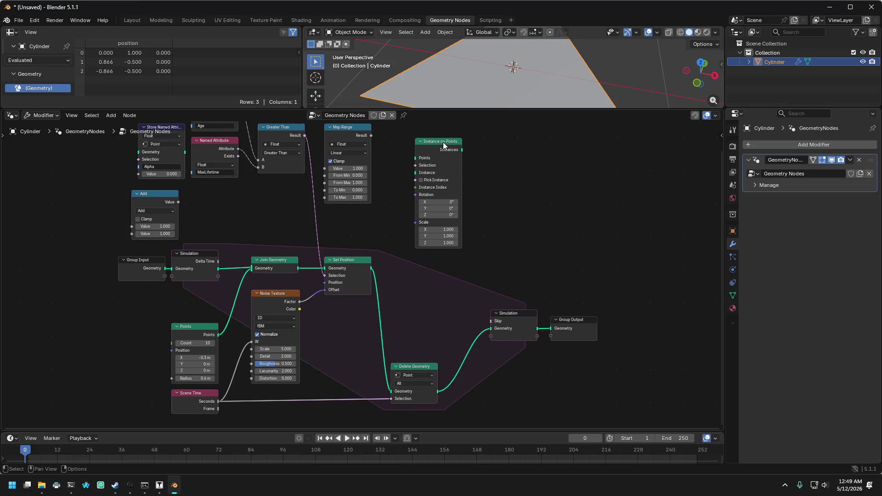
{"action": "left_click", "coordinate": [351, 261]}
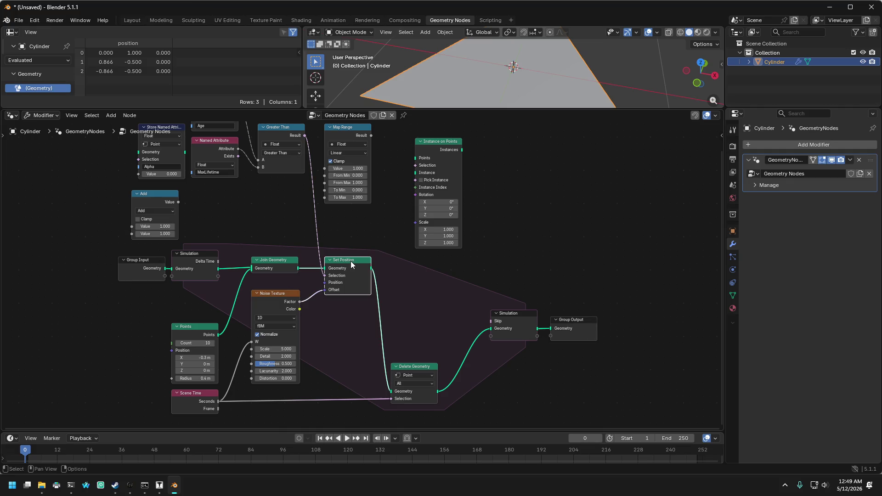
{"action": "scroll", "coordinate": [376, 232], "scroll_direction": "up", "scroll_amount": 2}
{"action": "middle_click_drag", "start_coordinate": [388, 242], "coordinate": [392, 296]}
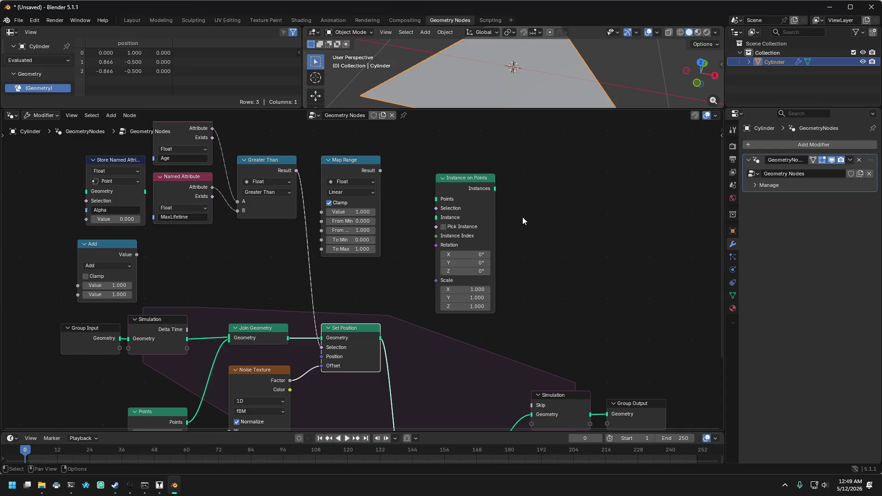
- Pan the node view to frame the simulation zone and the nodes around it
{"action": "mouse_move", "coordinate": [523, 217]}
{"action": "middle_mouse_down"}
{"action": "mouse_move", "coordinate": [561, 208]}
{"action": "mouse_move", "coordinate": [581, 158]}
{"action": "middle_mouse_up"}
{"action": "middle_click_drag", "start_coordinate": [346, 236], "coordinate": [342, 200]}
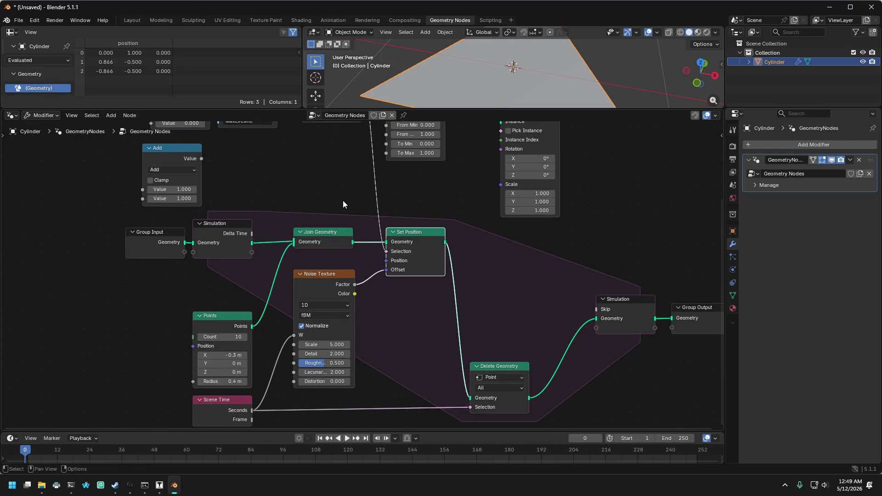
{"action": "mouse_move", "coordinate": [340, 249]}
{"action": "middle_click_drag", "start_coordinate": [354, 200], "coordinate": [353, 175]}
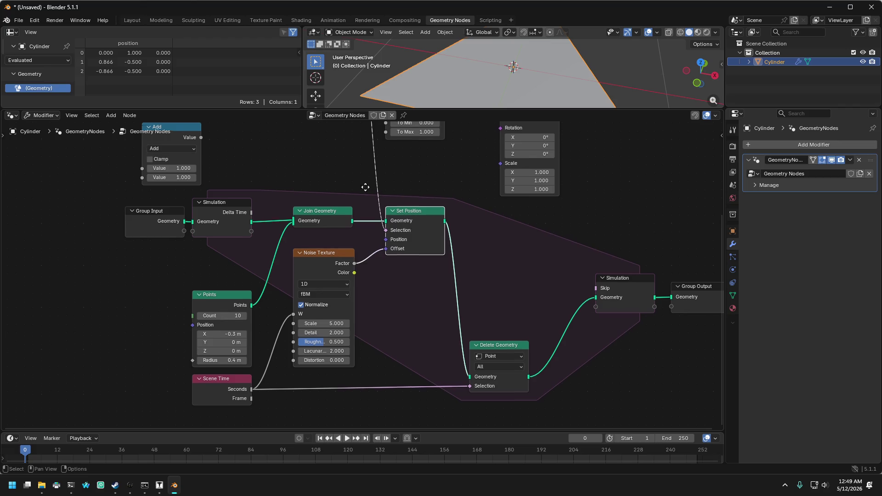
{"action": "mouse_move", "coordinate": [365, 189]}
{"action": "middle_mouse_down"}
{"action": "mouse_move", "coordinate": [369, 259]}
{"action": "mouse_move", "coordinate": [382, 285]}
{"action": "middle_mouse_up"}
{"action": "scroll", "coordinate": [383, 281], "scroll_direction": "down", "scroll_amount": 2}
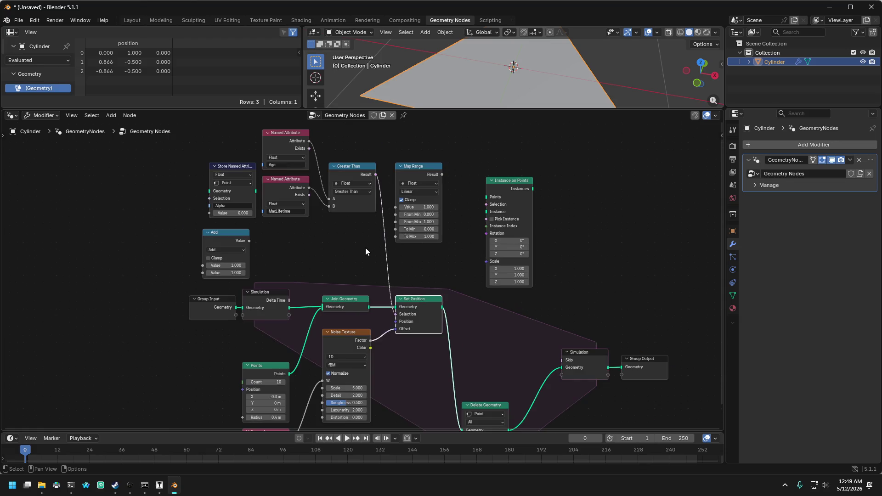
- Move the Age/MaxLifetime comparison nodes to the lower left and select Points and Scene Time
{"action": "left_click_drag", "start_coordinate": [290, 137], "coordinate": [359, 233]}
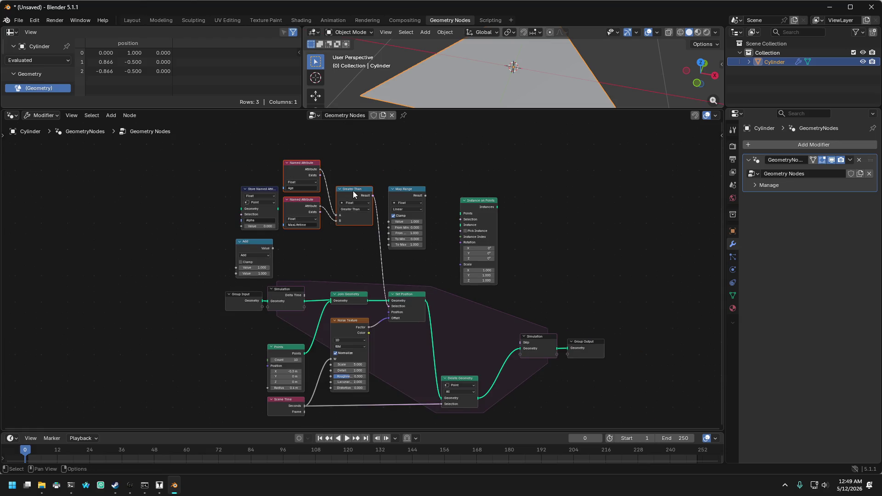
{"action": "mouse_move", "coordinate": [353, 190]}
{"action": "left_mouse_down"}
{"action": "mouse_move", "coordinate": [164, 312]}
{"action": "mouse_move", "coordinate": [214, 329]}
{"action": "left_mouse_up"}
{"action": "middle_click_drag", "start_coordinate": [198, 273], "coordinate": [181, 169]}
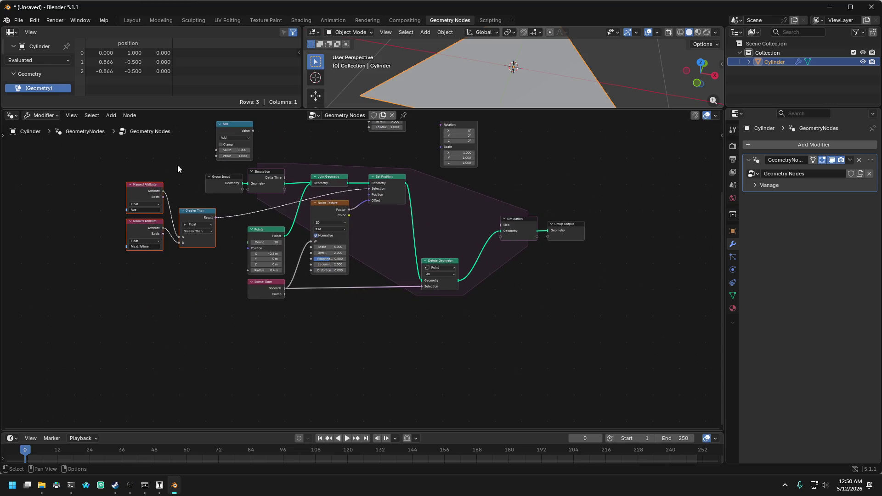
{"action": "mouse_move", "coordinate": [235, 335]}
{"action": "left_mouse_down"}
{"action": "mouse_move", "coordinate": [336, 218]}
{"action": "mouse_move", "coordinate": [326, 225]}
{"action": "mouse_move", "coordinate": [326, 264]}
{"action": "left_mouse_up"}
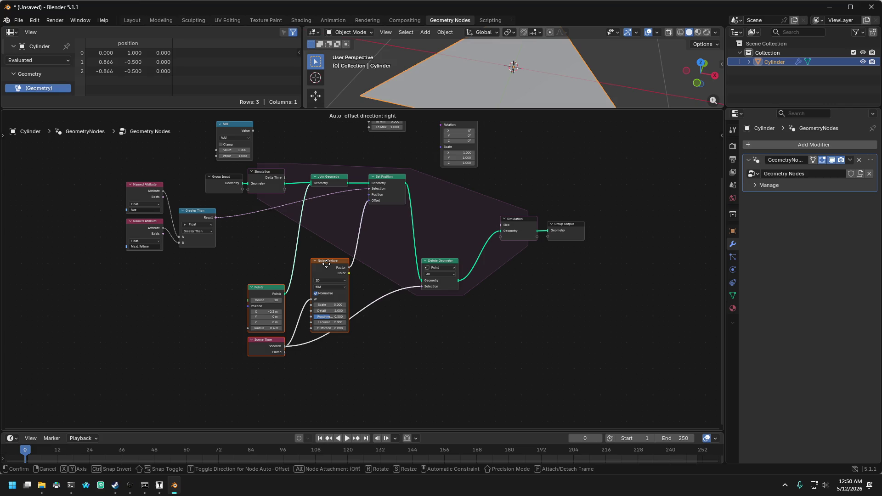
- Move Delete Geometry, Simulation output and Group Output lower; shift the comparison nodes right and down
{"action": "left_click_drag", "start_coordinate": [327, 264], "coordinate": [327, 264]}
{"action": "mouse_move", "coordinate": [413, 327]}
{"action": "left_mouse_down"}
{"action": "mouse_move", "coordinate": [454, 281]}
{"action": "mouse_move", "coordinate": [597, 221]}
{"action": "left_mouse_up"}
{"action": "left_click_drag", "start_coordinate": [526, 222], "coordinate": [523, 276]}
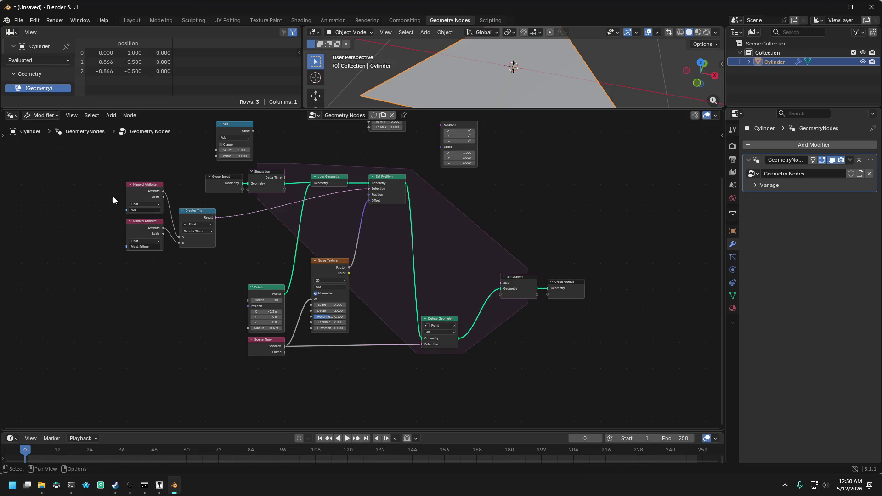
{"action": "left_click_drag", "start_coordinate": [114, 196], "coordinate": [181, 257]}
{"action": "mouse_move", "coordinate": [190, 214]}
{"action": "left_mouse_down"}
{"action": "mouse_move", "coordinate": [207, 232]}
{"action": "mouse_move", "coordinate": [238, 242]}
{"action": "left_mouse_up"}
{"action": "scroll", "coordinate": [183, 255], "scroll_direction": "up", "scroll_amount": 1}
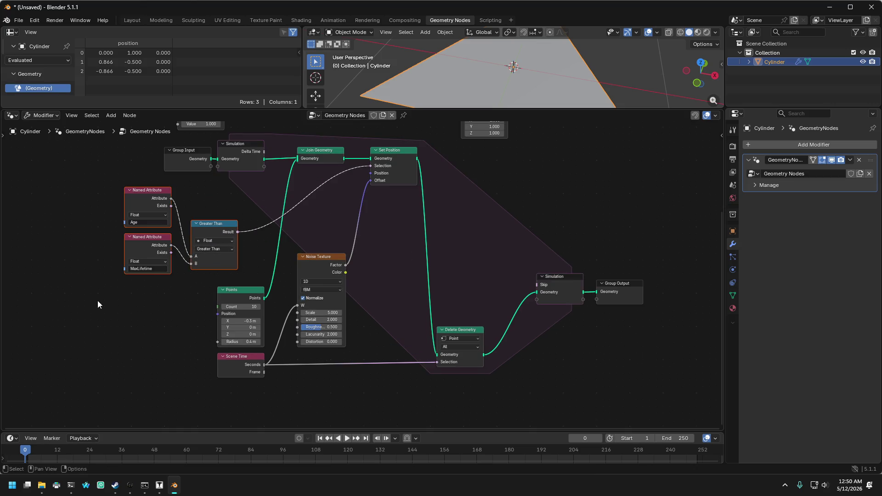
- Collapse and re-expand the Age and MaxLifetime Named Attribute nodes, moving them down together
{"action": "left_click", "coordinate": [129, 239]}
{"action": "left_click", "coordinate": [129, 238]}
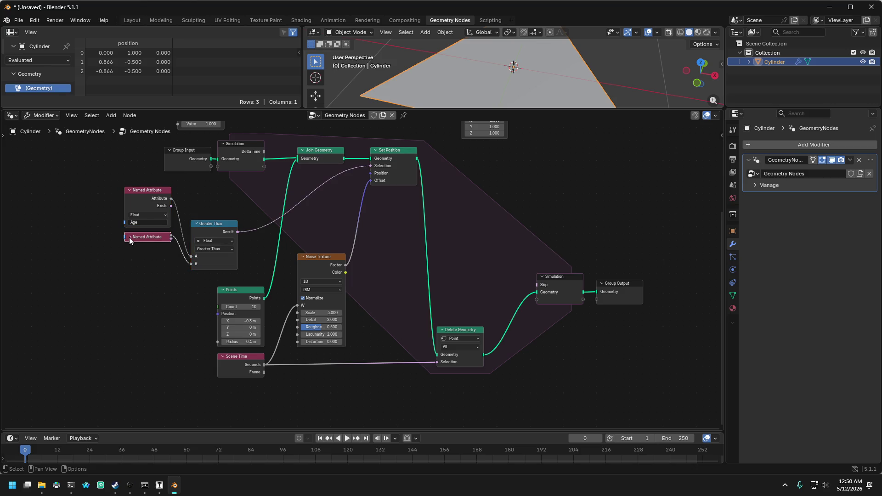
{"action": "left_click", "coordinate": [131, 190]}
{"action": "left_click", "coordinate": [129, 192]}
{"action": "mouse_move", "coordinate": [108, 267]}
{"action": "left_mouse_down"}
{"action": "mouse_move", "coordinate": [159, 193]}
{"action": "mouse_move", "coordinate": [155, 223]}
{"action": "left_mouse_up"}
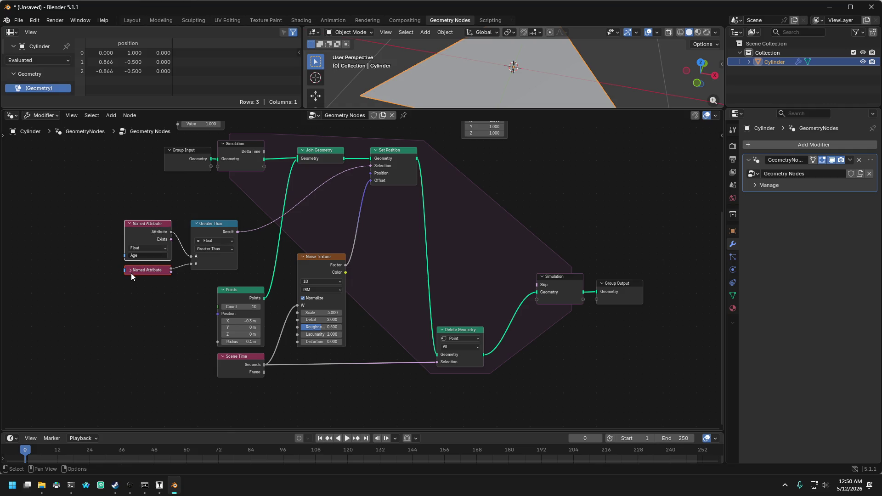
{"action": "left_click", "coordinate": [130, 271]}
{"action": "left_click", "coordinate": [98, 191]}
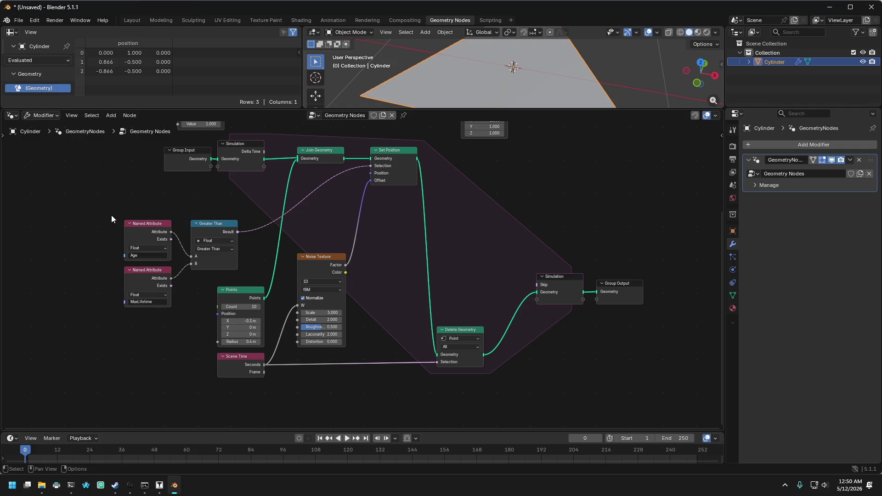
- Move both Named Attribute nodes and Greater Than up and left as one group
{"action": "scroll", "coordinate": [194, 216], "scroll_direction": "up", "scroll_amount": 1}
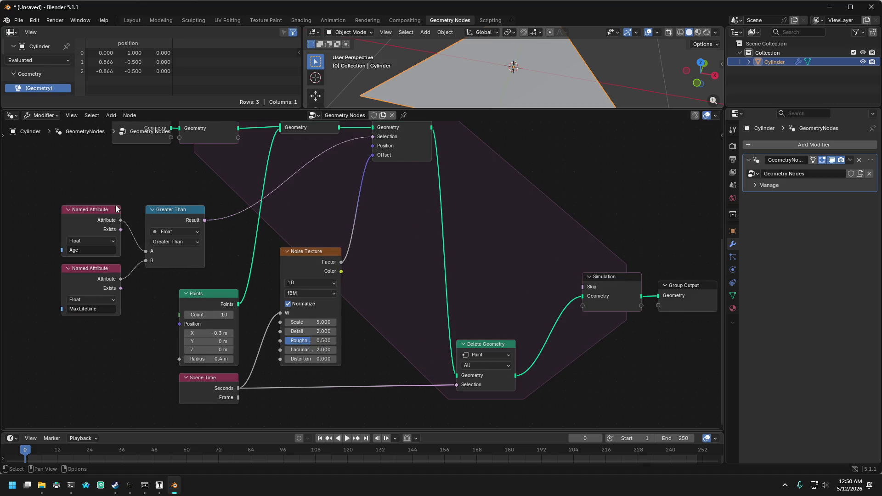
{"action": "scroll", "coordinate": [118, 212], "scroll_direction": "down", "scroll_amount": 1}
{"action": "left_click_drag", "start_coordinate": [93, 222], "coordinate": [156, 293]}
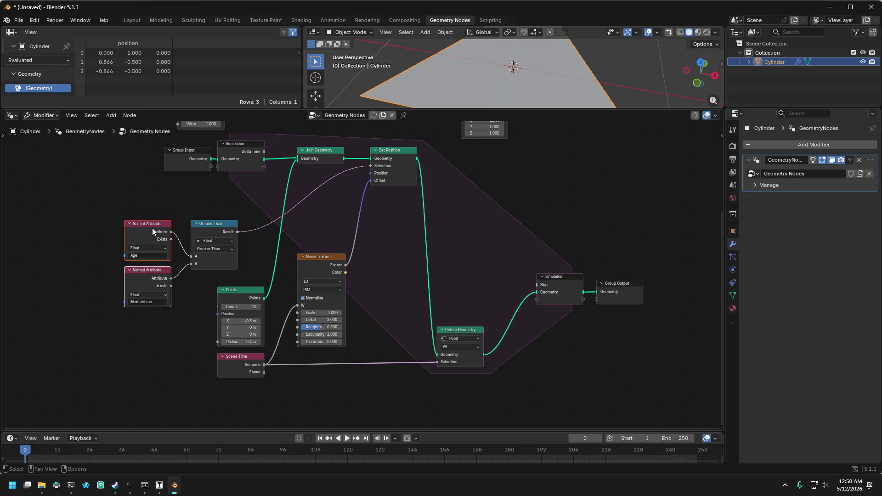
{"action": "left_click_drag", "start_coordinate": [153, 228], "coordinate": [164, 228]}
{"action": "left_click_drag", "start_coordinate": [98, 197], "coordinate": [205, 304]}
{"action": "left_click_drag", "start_coordinate": [129, 198], "coordinate": [205, 315]}
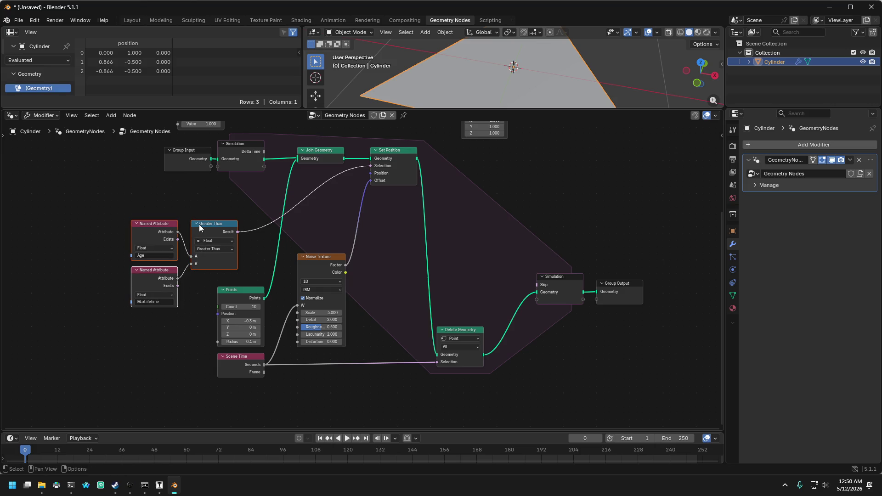
{"action": "mouse_move", "coordinate": [199, 225]}
{"action": "left_mouse_down"}
{"action": "mouse_move", "coordinate": [165, 209]}
{"action": "mouse_move", "coordinate": [173, 189]}
{"action": "mouse_move", "coordinate": [180, 205]}
{"action": "mouse_move", "coordinate": [169, 196]}
{"action": "left_mouse_up"}
{"action": "middle_click_drag", "start_coordinate": [170, 196], "coordinate": [225, 196]}
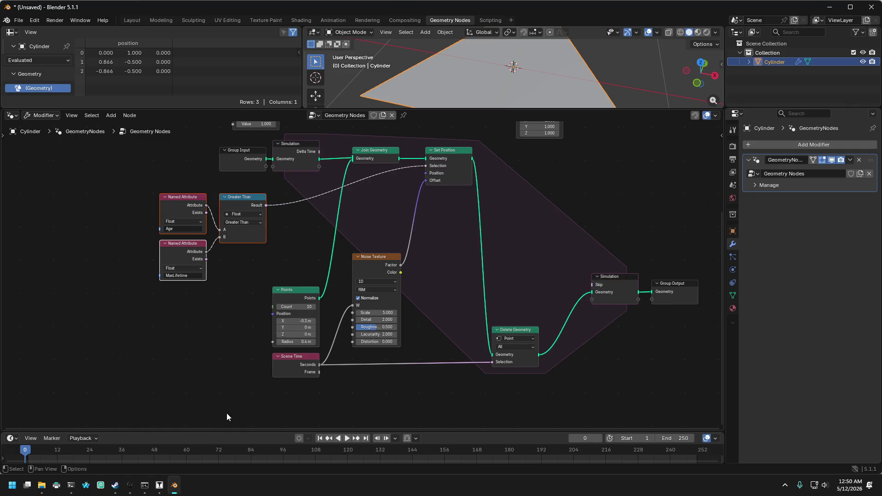
- Nudge the Noise Texture node slightly right and select the Join Geometry node
{"action": "mouse_move", "coordinate": [227, 412]}
{"action": "left_mouse_down"}
{"action": "mouse_move", "coordinate": [308, 280]}
{"action": "mouse_move", "coordinate": [306, 294]}
{"action": "mouse_move", "coordinate": [326, 287]}
{"action": "left_mouse_up"}
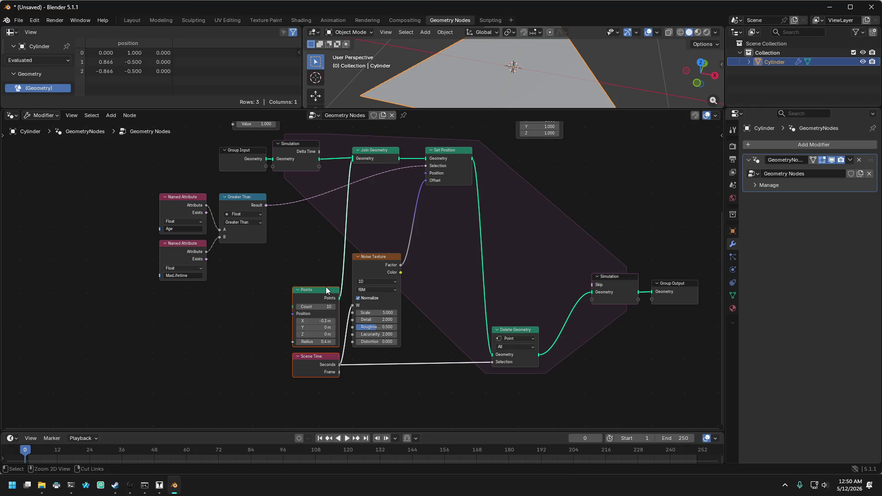
{"action": "mouse_move", "coordinate": [373, 259]}
{"action": "left_mouse_down"}
{"action": "mouse_move", "coordinate": [399, 258]}
{"action": "mouse_move", "coordinate": [366, 257]}
{"action": "mouse_move", "coordinate": [376, 258]}
{"action": "left_mouse_up"}
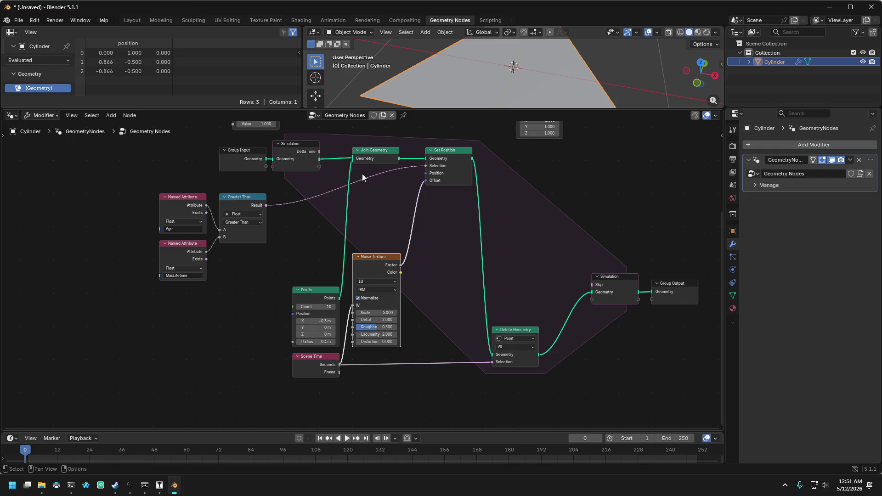
{"action": "left_click", "coordinate": [382, 158]}
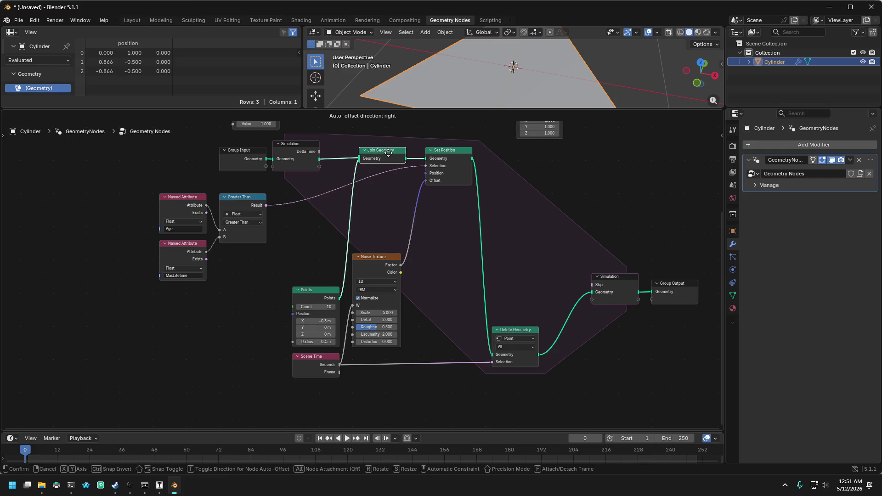
{"action": "scroll", "coordinate": [307, 234], "scroll_direction": "down", "scroll_amount": 1}
{"action": "scroll", "coordinate": [308, 234], "scroll_direction": "up", "scroll_amount": 1}
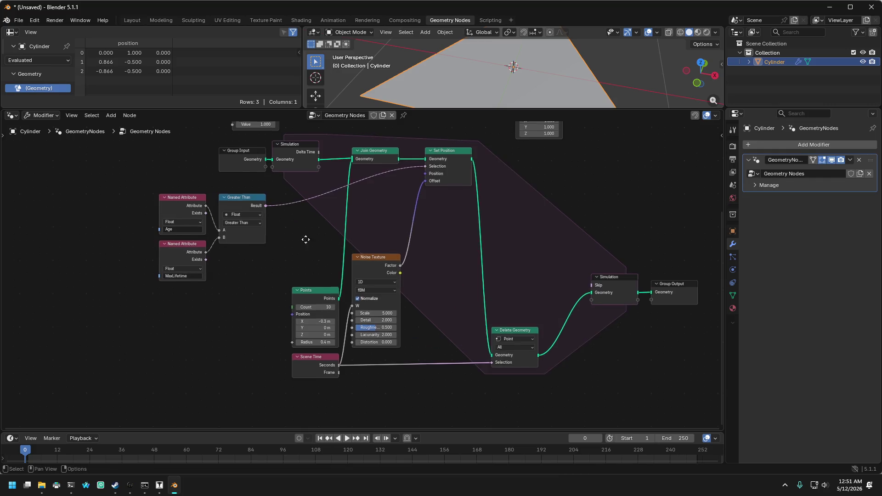
{"action": "mouse_move", "coordinate": [308, 234]}
{"action": "middle_mouse_down"}
{"action": "mouse_move", "coordinate": [254, 331]}
{"action": "mouse_move", "coordinate": [248, 368]}
{"action": "mouse_move", "coordinate": [285, 191]}
{"action": "mouse_move", "coordinate": [315, 143]}
{"action": "mouse_move", "coordinate": [309, 133]}
{"action": "middle_mouse_up"}
- Move the Simulation output and Group Output nodes down and to the left
{"action": "left_click_drag", "start_coordinate": [549, 245], "coordinate": [624, 340]}
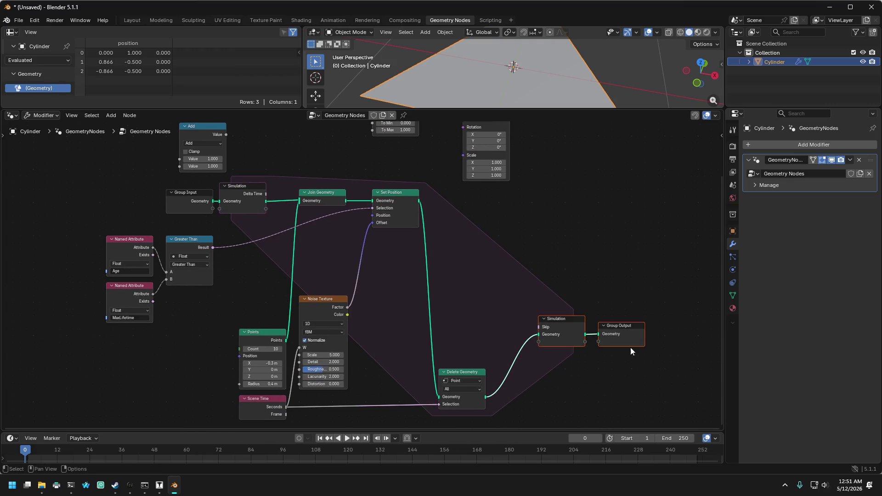
{"action": "left_click_drag", "start_coordinate": [575, 320], "coordinate": [569, 379]}
{"action": "left_click", "coordinate": [549, 308]}
{"action": "scroll", "coordinate": [524, 299], "scroll_direction": "down", "scroll_amount": 3}
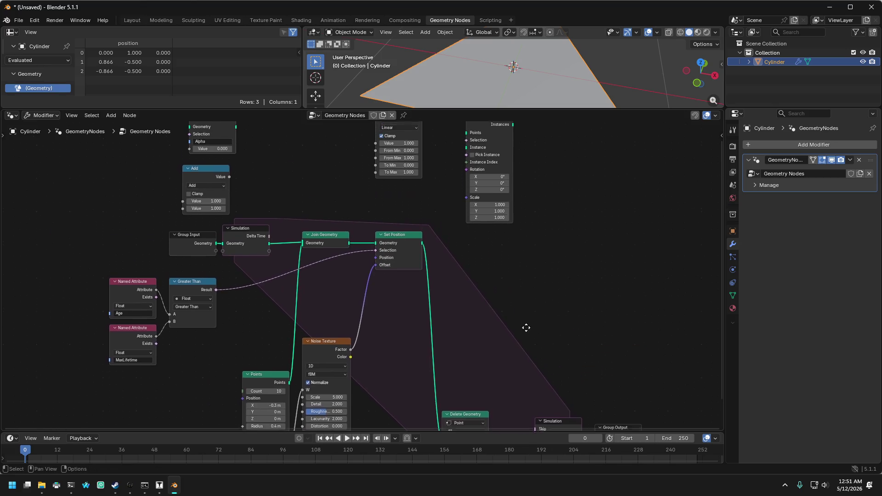
- Drag Instance on Points to the left and Map Range down-left, framing the whole tree
{"action": "mouse_move", "coordinate": [455, 175]}
{"action": "left_mouse_down"}
{"action": "mouse_move", "coordinate": [210, 337]}
{"action": "mouse_move", "coordinate": [219, 362]}
{"action": "mouse_move", "coordinate": [247, 317]}
{"action": "mouse_move", "coordinate": [300, 172]}
{"action": "mouse_move", "coordinate": [278, 165]}
{"action": "left_mouse_up"}
{"action": "left_click_drag", "start_coordinate": [384, 163], "coordinate": [327, 190]}
{"action": "scroll", "coordinate": [326, 190], "scroll_direction": "down", "scroll_amount": 3}
{"action": "middle_click_drag", "start_coordinate": [376, 220], "coordinate": [393, 186]}
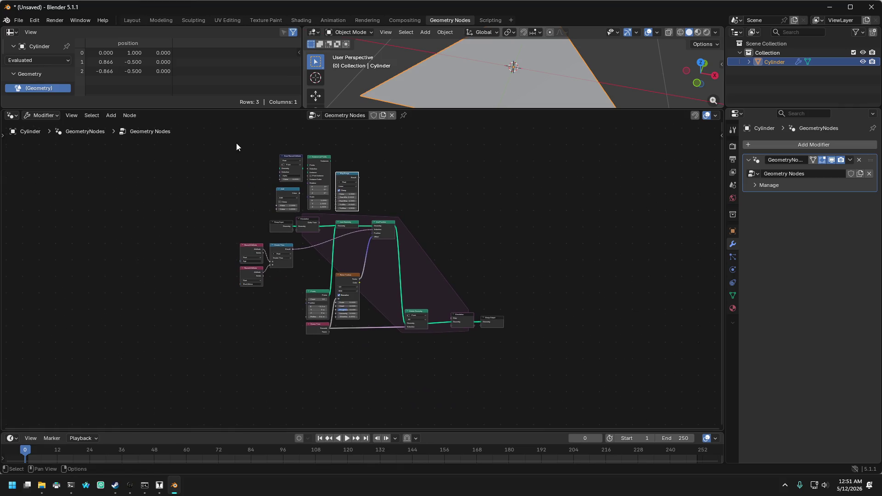
- Move the four spare nodes from above the tree to below it
{"action": "left_click_drag", "start_coordinate": [236, 142], "coordinate": [354, 212]}
{"action": "mouse_move", "coordinate": [348, 180]}
{"action": "left_mouse_down"}
{"action": "mouse_move", "coordinate": [370, 326]}
{"action": "mouse_move", "coordinate": [397, 363]}
{"action": "left_mouse_up"}
{"action": "scroll", "coordinate": [400, 335], "scroll_direction": "up", "scroll_amount": 3}
{"action": "scroll", "coordinate": [401, 337], "scroll_direction": "down", "scroll_amount": 1}
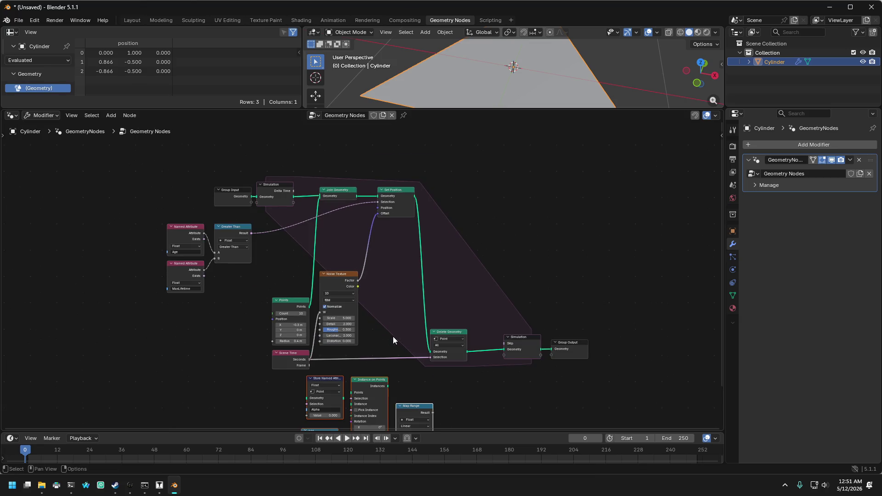
- Shift Group Input with the Simulation input node, and nudge Set Position slightly left
{"action": "mouse_move", "coordinate": [155, 201]}
{"action": "left_mouse_down"}
{"action": "mouse_move", "coordinate": [224, 319]}
{"action": "mouse_move", "coordinate": [205, 303]}
{"action": "left_mouse_up"}
{"action": "mouse_move", "coordinate": [180, 201]}
{"action": "left_mouse_down"}
{"action": "mouse_move", "coordinate": [269, 167]}
{"action": "mouse_move", "coordinate": [281, 197]}
{"action": "mouse_move", "coordinate": [278, 173]}
{"action": "mouse_move", "coordinate": [246, 173]}
{"action": "mouse_move", "coordinate": [289, 174]}
{"action": "left_mouse_up"}
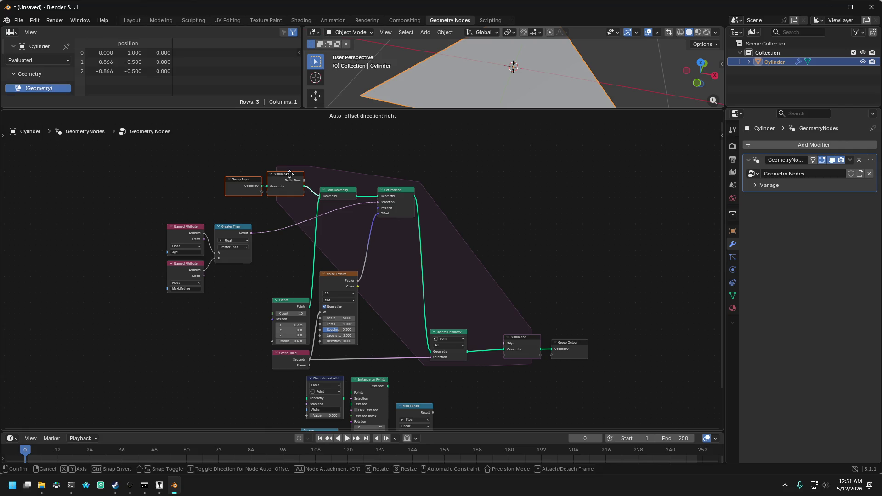
{"action": "left_click", "coordinate": [290, 174]}
{"action": "left_click_drag", "start_coordinate": [391, 192], "coordinate": [381, 190]}
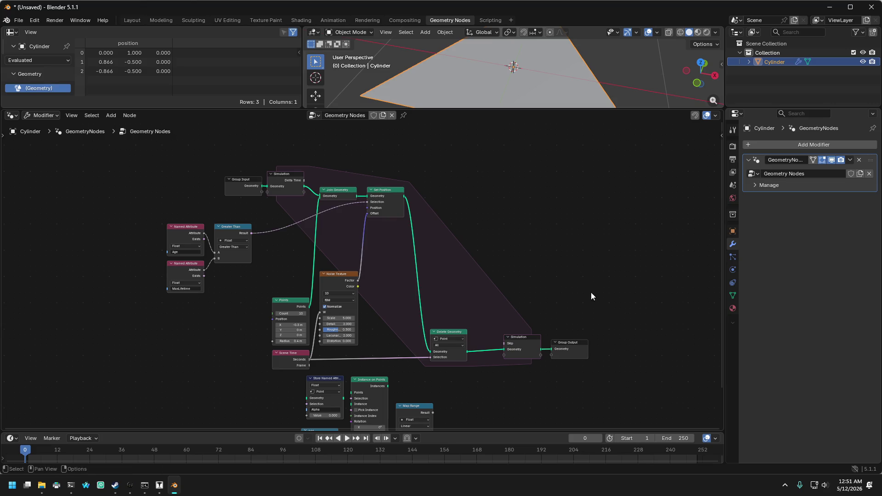
- Pull Simulation output, Group Output and Delete Geometry left into a compact group
{"action": "left_click_drag", "start_coordinate": [613, 310], "coordinate": [499, 390]}
{"action": "left_click_drag", "start_coordinate": [522, 340], "coordinate": [492, 341]}
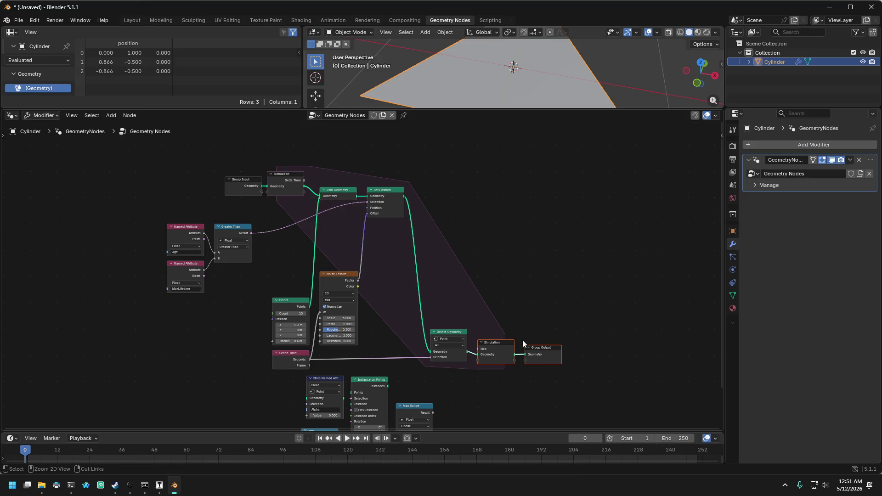
{"action": "left_click_drag", "start_coordinate": [591, 305], "coordinate": [419, 387]}
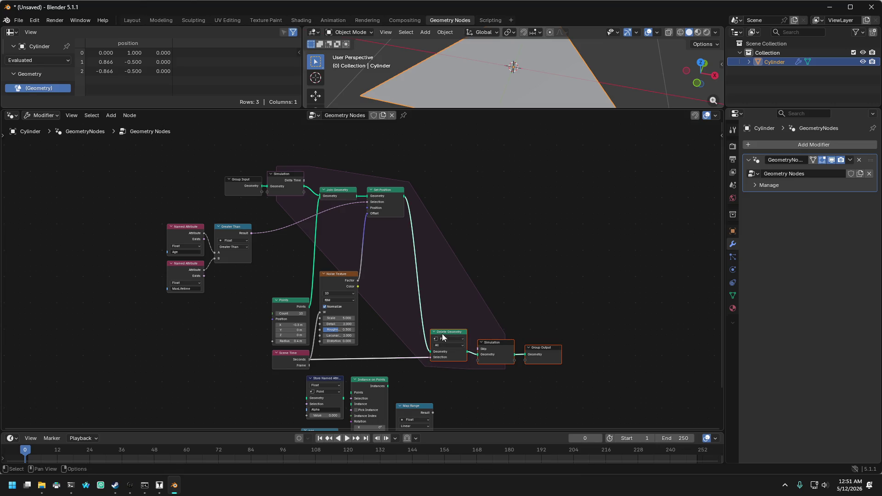
{"action": "mouse_move", "coordinate": [444, 337]}
{"action": "left_mouse_down"}
{"action": "mouse_move", "coordinate": [454, 335]}
{"action": "mouse_move", "coordinate": [439, 335]}
{"action": "left_mouse_up"}
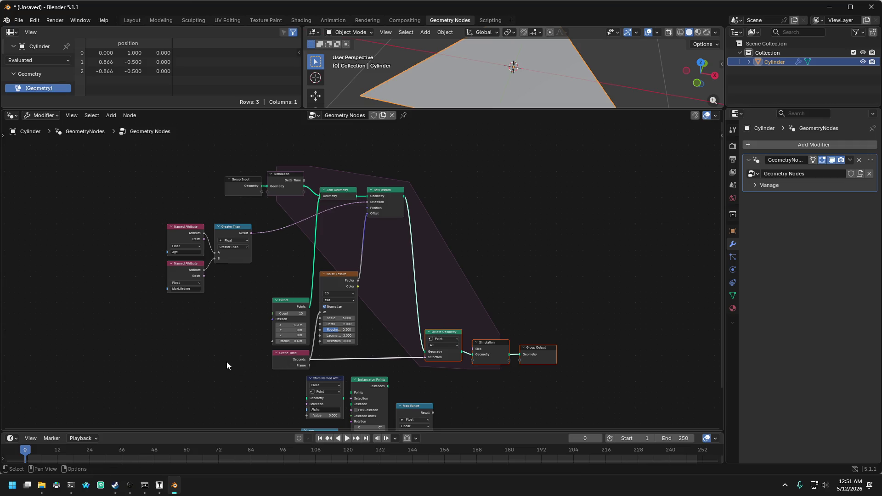
{"action": "scroll", "coordinate": [225, 352], "scroll_direction": "up", "scroll_amount": 2}
{"action": "mouse_move", "coordinate": [245, 318]}
{"action": "middle_mouse_down"}
{"action": "mouse_move", "coordinate": [208, 248]}
{"action": "mouse_move", "coordinate": [207, 300]}
{"action": "middle_mouse_up"}
- Collapse Noise Texture, move it down beside Scene Time, and raise Points and Scene Time slightly
{"action": "scroll", "coordinate": [210, 262], "scroll_direction": "down", "scroll_amount": 2}
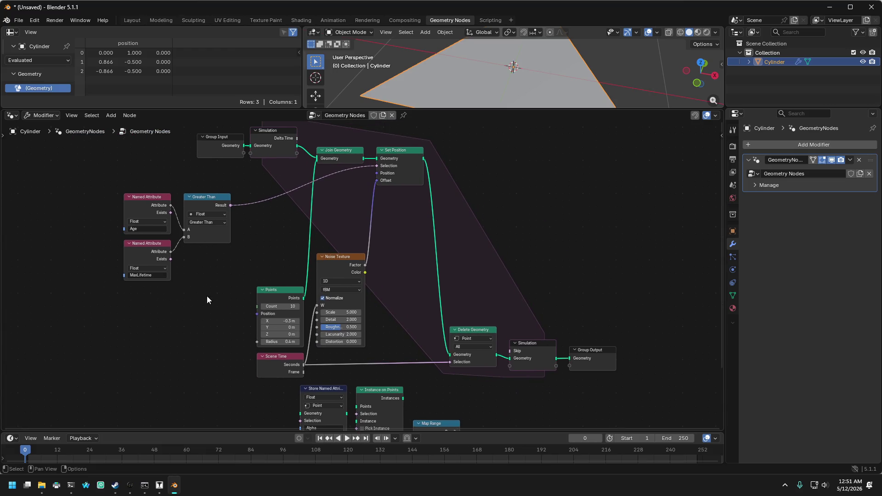
{"action": "left_click", "coordinate": [321, 256]}
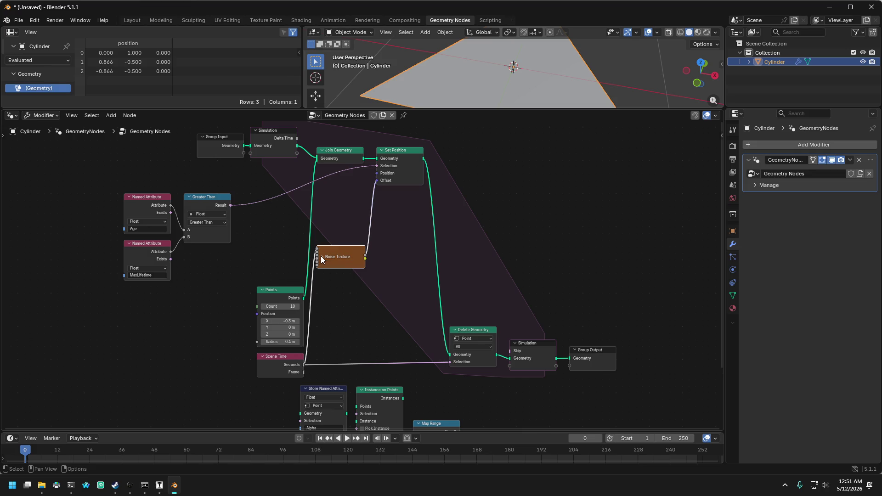
{"action": "left_click_drag", "start_coordinate": [331, 252], "coordinate": [333, 339]}
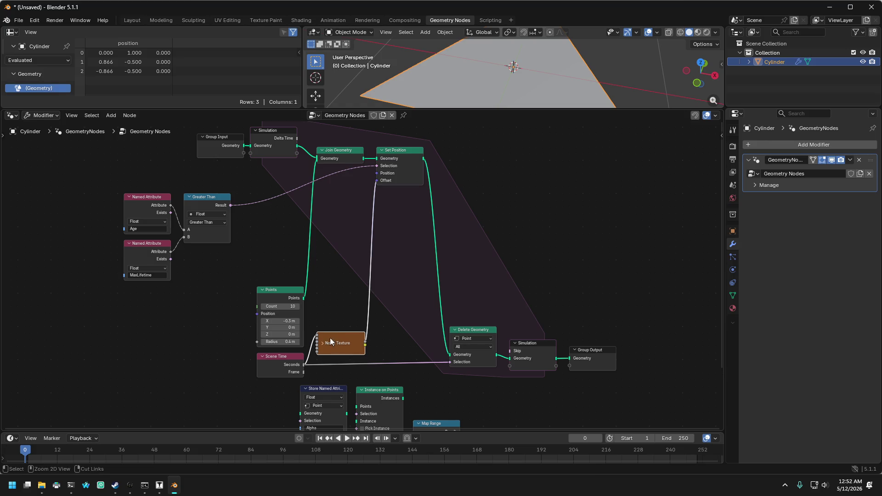
{"action": "mouse_move", "coordinate": [236, 270]}
{"action": "left_mouse_down"}
{"action": "mouse_move", "coordinate": [282, 385]}
{"action": "mouse_move", "coordinate": [286, 353]}
{"action": "left_mouse_up"}
{"action": "left_click", "coordinate": [255, 270]}
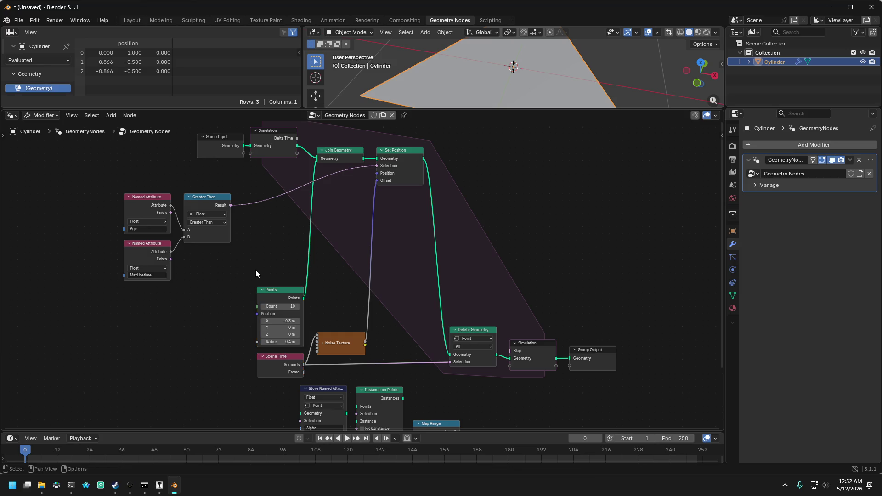
- Move the six lower and right-hand nodes up and raise the comparison nodes to match
{"action": "left_click_drag", "start_coordinate": [244, 266], "coordinate": [674, 390]}
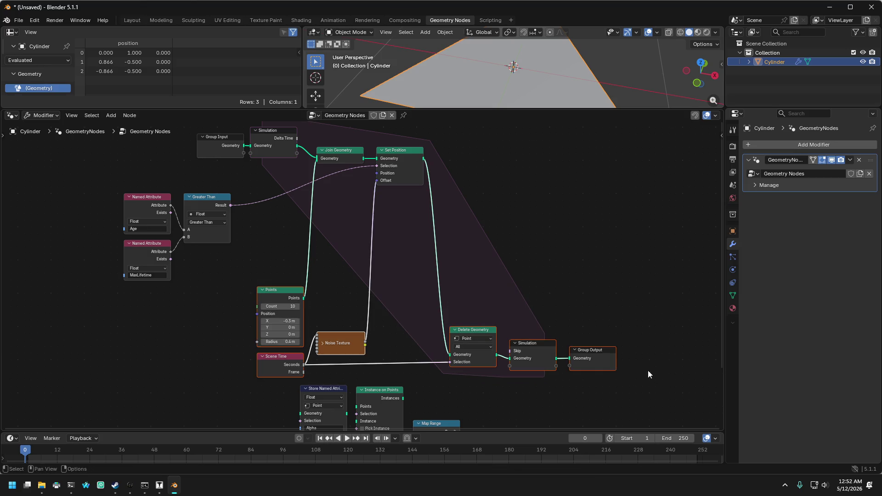
{"action": "left_click_drag", "start_coordinate": [531, 352], "coordinate": [520, 284]}
{"action": "mouse_move", "coordinate": [228, 273]}
{"action": "left_mouse_down"}
{"action": "mouse_move", "coordinate": [200, 233]}
{"action": "mouse_move", "coordinate": [121, 177]}
{"action": "left_mouse_up"}
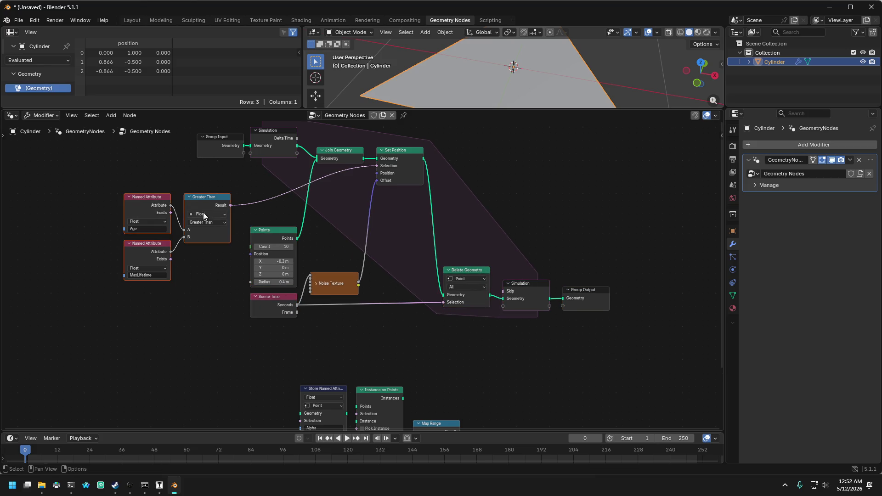
{"action": "mouse_move", "coordinate": [202, 199]}
{"action": "left_mouse_down"}
{"action": "mouse_move", "coordinate": [201, 168]}
{"action": "mouse_move", "coordinate": [266, 173]}
{"action": "mouse_move", "coordinate": [283, 165]}
{"action": "left_mouse_up"}
- Move Group Input and the Simulation input node left beside the comparison nodes
{"action": "scroll", "coordinate": [225, 231], "scroll_direction": "down", "scroll_amount": 2}
{"action": "scroll", "coordinate": [283, 164], "scroll_direction": "up", "scroll_amount": 1}
{"action": "key", "text": "b"}
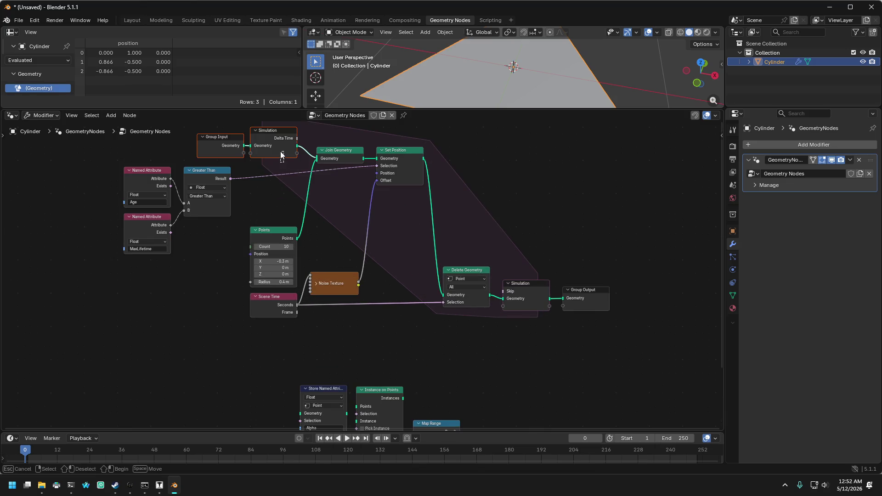
{"action": "key", "text": "Escape"}
{"action": "scroll", "coordinate": [263, 183], "scroll_direction": "down", "scroll_amount": 2}
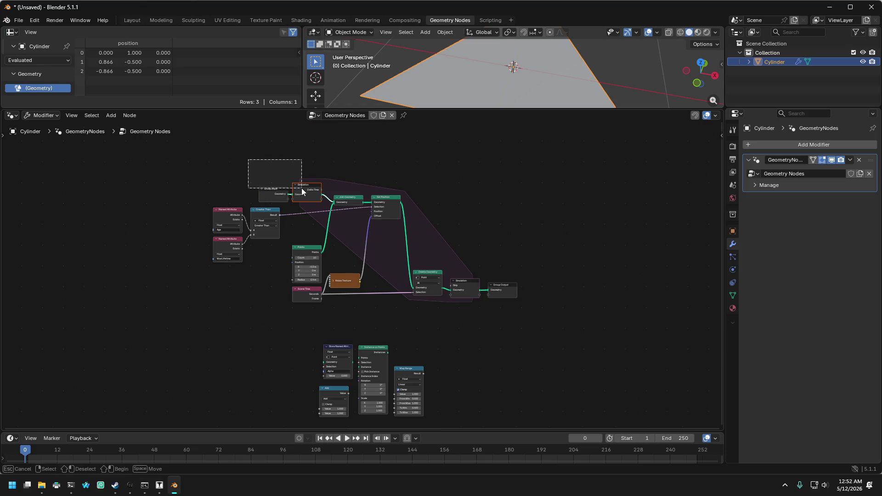
{"action": "mouse_move", "coordinate": [301, 183]}
{"action": "left_mouse_down"}
{"action": "mouse_move", "coordinate": [295, 171]}
{"action": "mouse_move", "coordinate": [338, 154]}
{"action": "mouse_move", "coordinate": [388, 160]}
{"action": "mouse_move", "coordinate": [275, 168]}
{"action": "mouse_move", "coordinate": [290, 170]}
{"action": "left_mouse_up"}
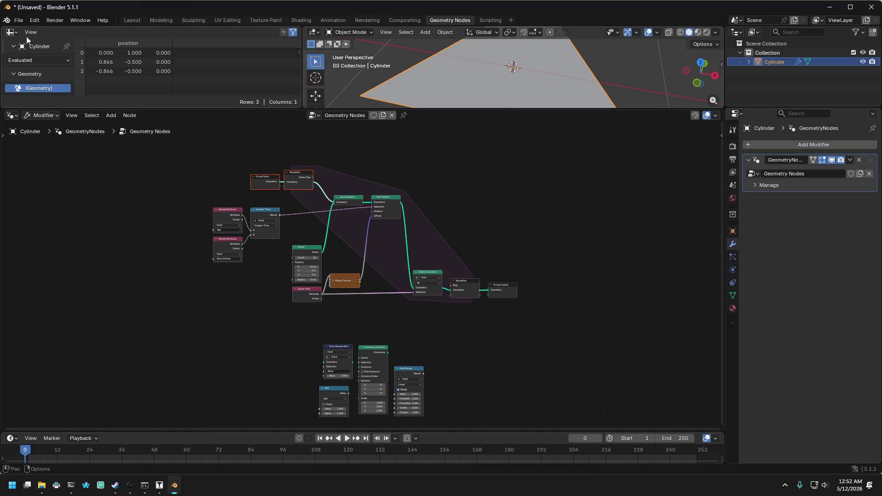
{"action": "left_click", "coordinate": [35, 20]}
{"action": "left_click", "coordinate": [53, 138]}
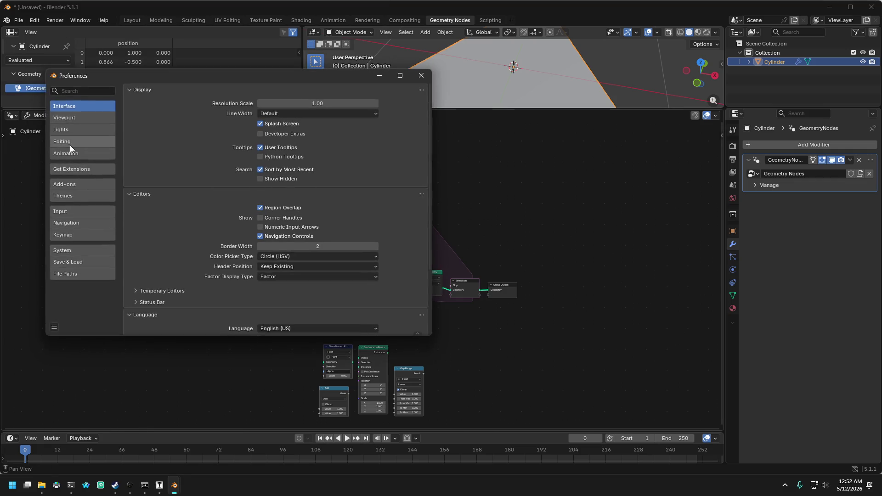
{"action": "left_click", "coordinate": [80, 92]}
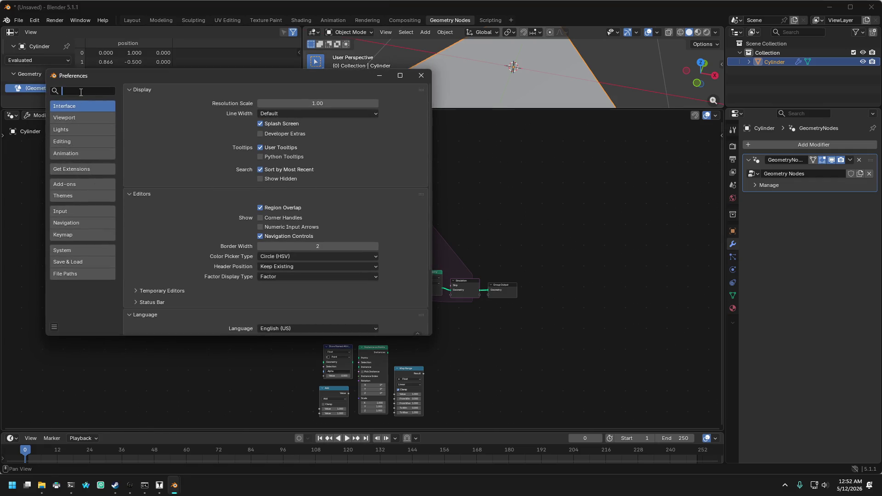
{"action": "type", "text": "node"}
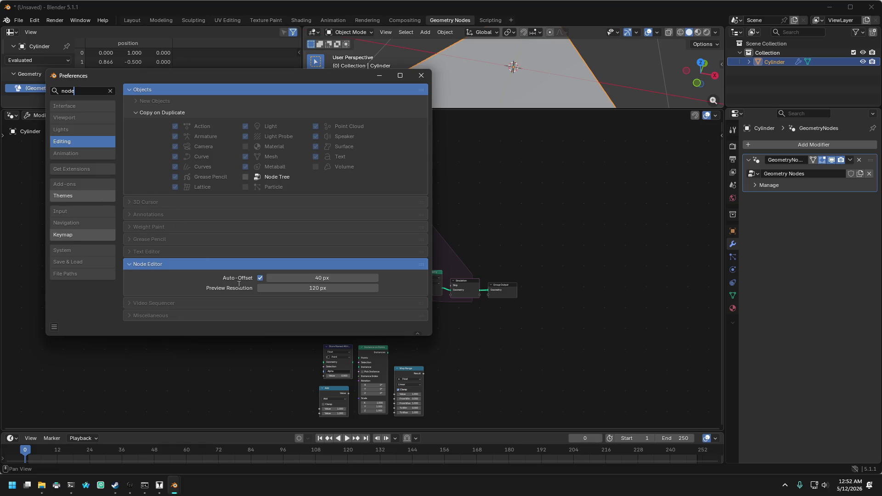
{"action": "left_click", "coordinate": [422, 76]}
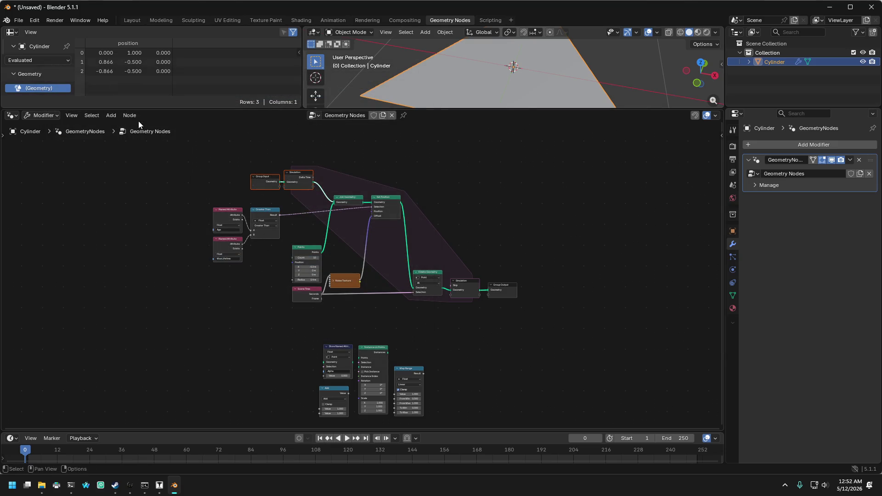
- Open the node editor's area options menu and dismiss it without changes
{"action": "left_click", "coordinate": [71, 115]}
{"action": "mouse_move", "coordinate": [85, 197]}
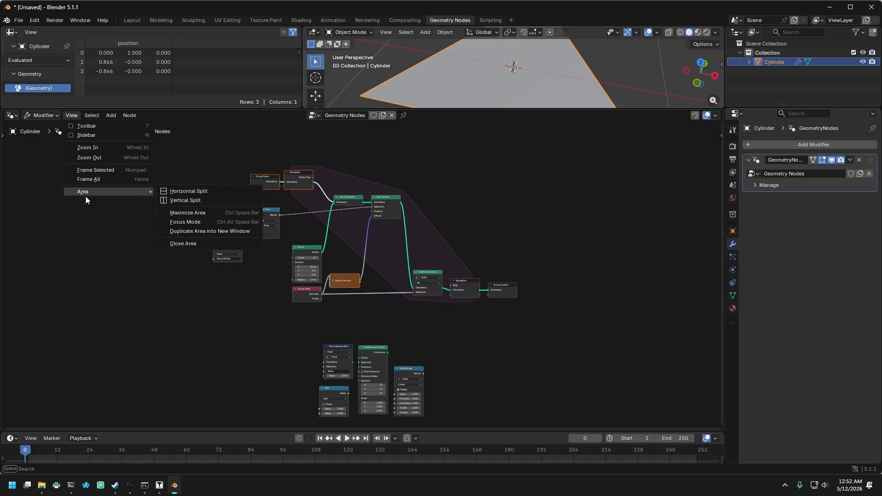
{"action": "left_click", "coordinate": [72, 116]}
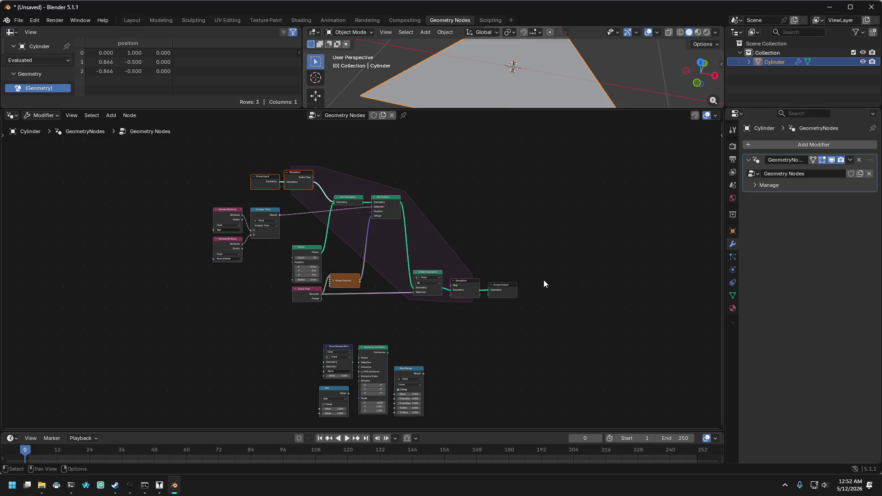
- Show the sidebar and cycle its View, Tool and Group tabs, ending on Noise Texture's Node tab
{"action": "key", "text": "n"}
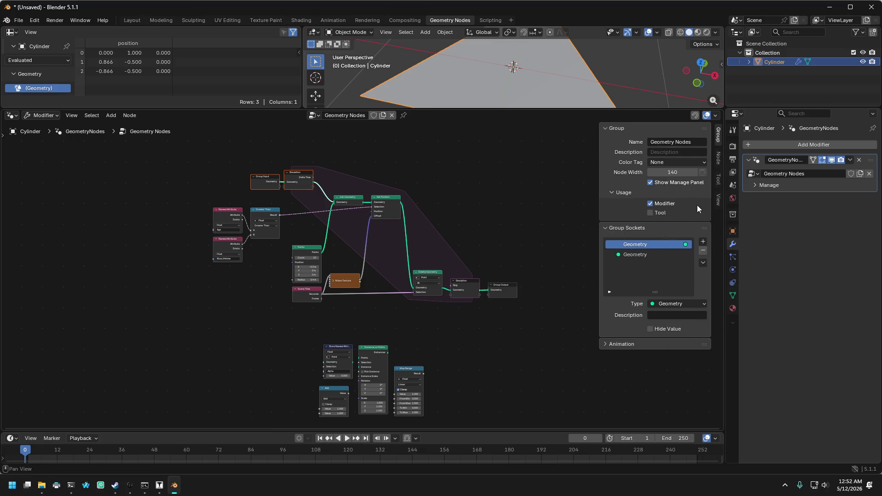
{"action": "key", "text": "n"}
{"action": "left_click", "coordinate": [719, 199]}
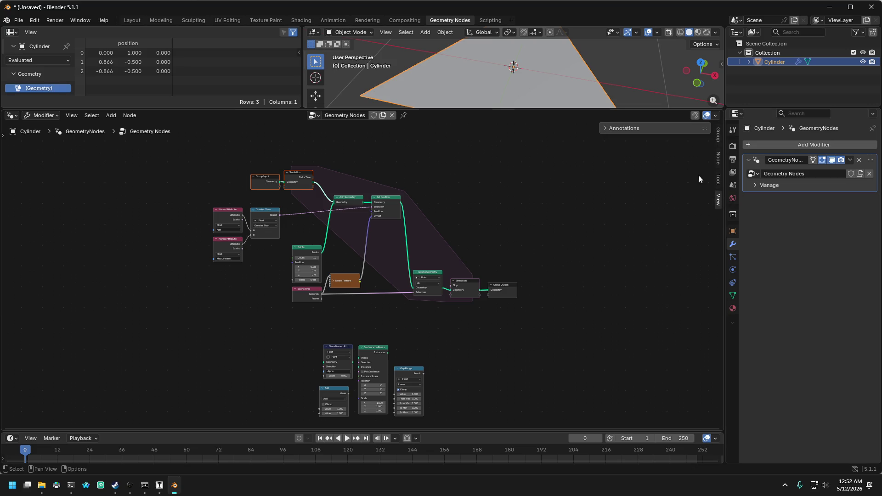
{"action": "left_click", "coordinate": [719, 180]}
{"action": "left_click", "coordinate": [719, 158]}
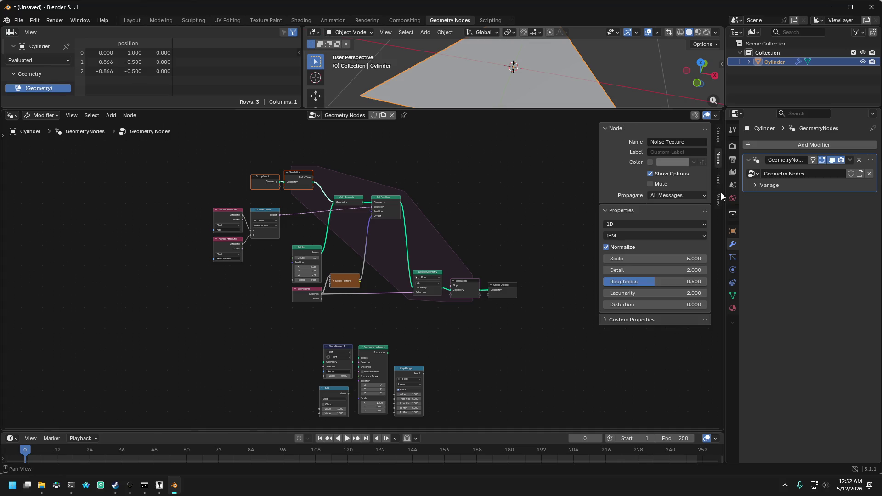
{"action": "left_click", "coordinate": [720, 138]}
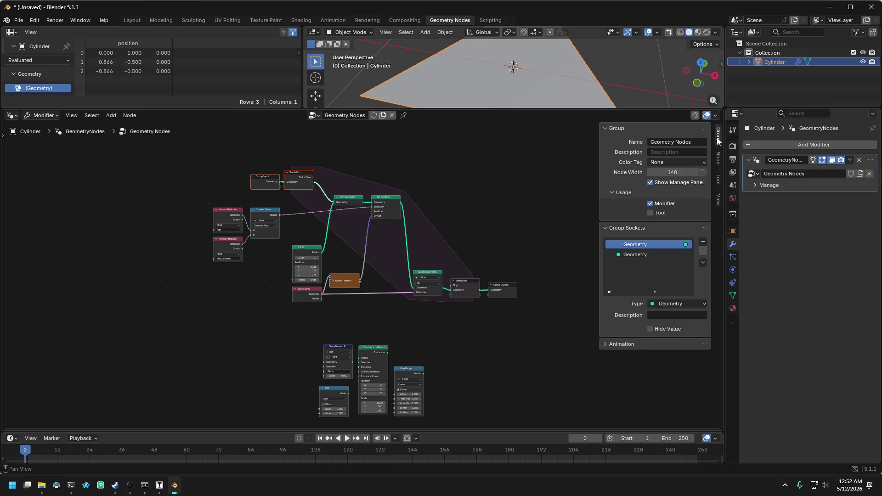
{"action": "left_click", "coordinate": [718, 161]}
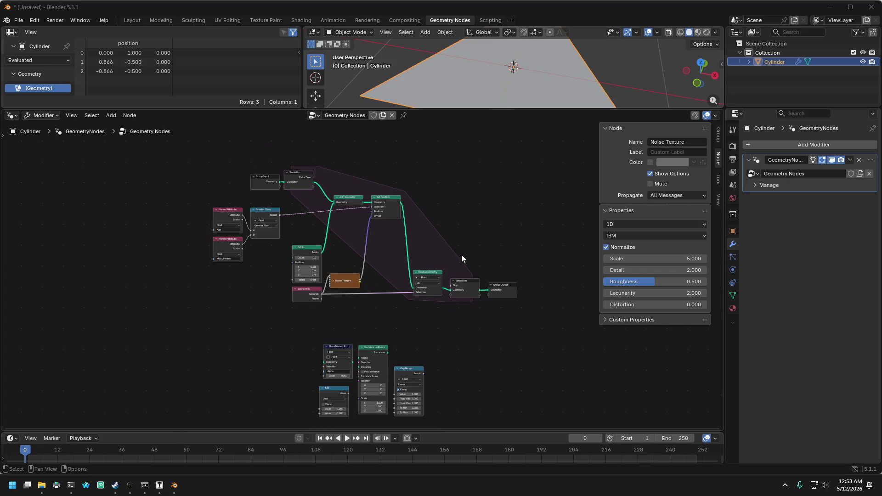
- Move Store Named Attribute, Instance on Points, Map Range and Add up, then adjust Add and Map Range
{"action": "middle_click_drag", "start_coordinate": [470, 227], "coordinate": [467, 211]}
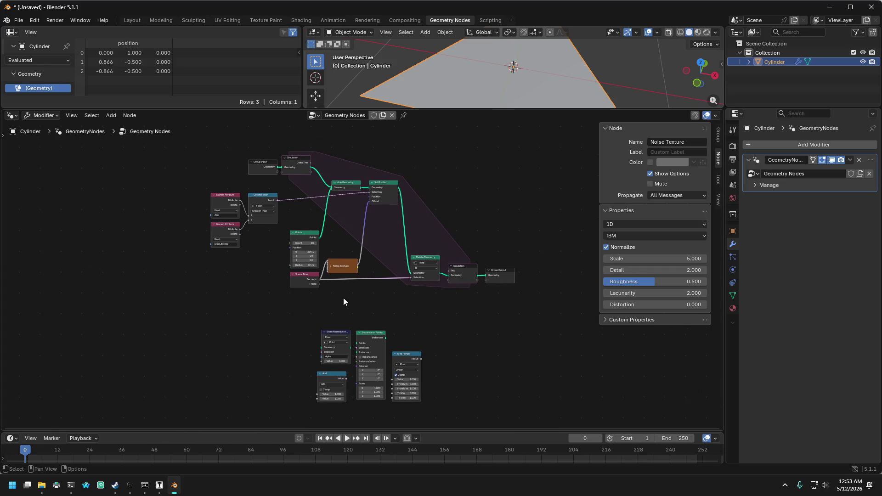
{"action": "mouse_move", "coordinate": [288, 311]}
{"action": "left_mouse_down"}
{"action": "mouse_move", "coordinate": [402, 392]}
{"action": "mouse_move", "coordinate": [425, 390]}
{"action": "left_mouse_up"}
{"action": "left_click_drag", "start_coordinate": [406, 359], "coordinate": [404, 315]}
{"action": "scroll", "coordinate": [386, 356], "scroll_direction": "up", "scroll_amount": 2}
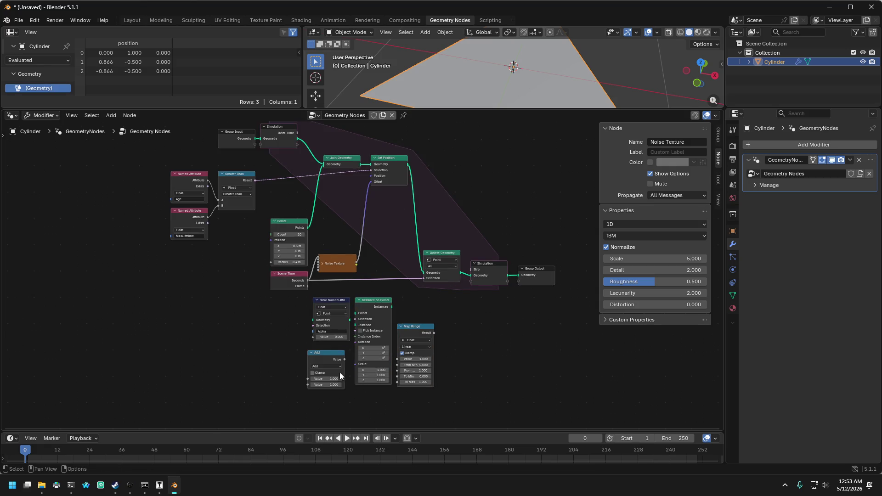
{"action": "scroll", "coordinate": [289, 332], "scroll_direction": "up", "scroll_amount": 4}
{"action": "left_click_drag", "start_coordinate": [294, 324], "coordinate": [303, 313]}
{"action": "left_click_drag", "start_coordinate": [427, 282], "coordinate": [427, 273]}
- Pan and zoom to frame Group Input, Group Output and the lower part of the tree
{"action": "scroll", "coordinate": [485, 273], "scroll_direction": "down", "scroll_amount": 3}
{"action": "mouse_move", "coordinate": [467, 277]}
{"action": "middle_mouse_down"}
{"action": "mouse_move", "coordinate": [457, 360]}
{"action": "mouse_move", "coordinate": [494, 382]}
{"action": "middle_mouse_up"}
{"action": "middle_click_drag", "start_coordinate": [492, 236], "coordinate": [490, 212]}
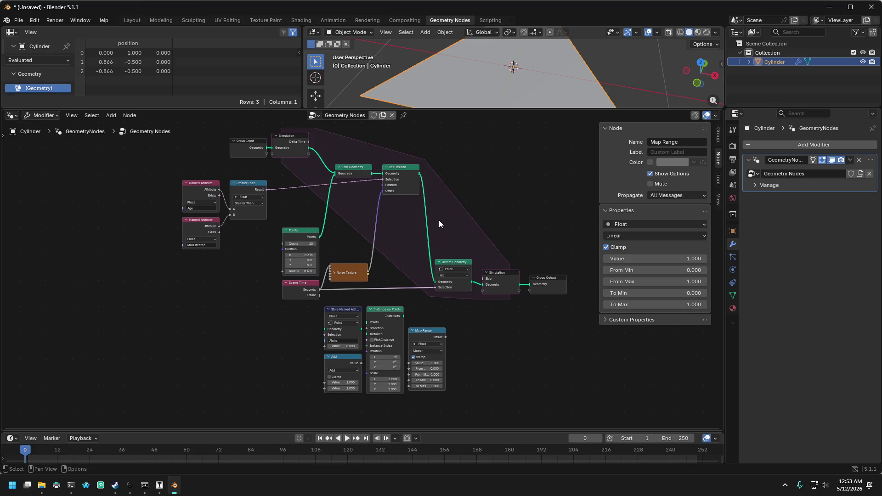
{"action": "mouse_move", "coordinate": [465, 175]}
{"action": "middle_mouse_down"}
{"action": "mouse_move", "coordinate": [477, 189]}
{"action": "mouse_move", "coordinate": [468, 179]}
{"action": "middle_mouse_up"}
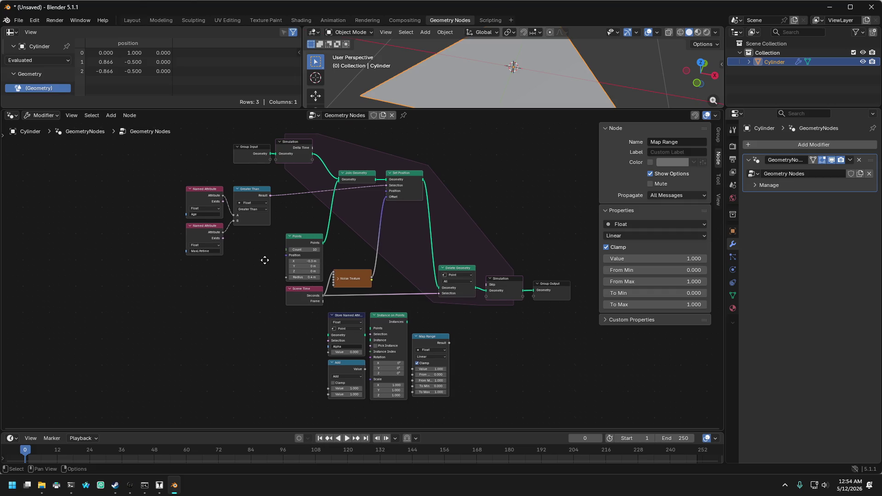
{"action": "middle_click_drag", "start_coordinate": [266, 258], "coordinate": [264, 260]}
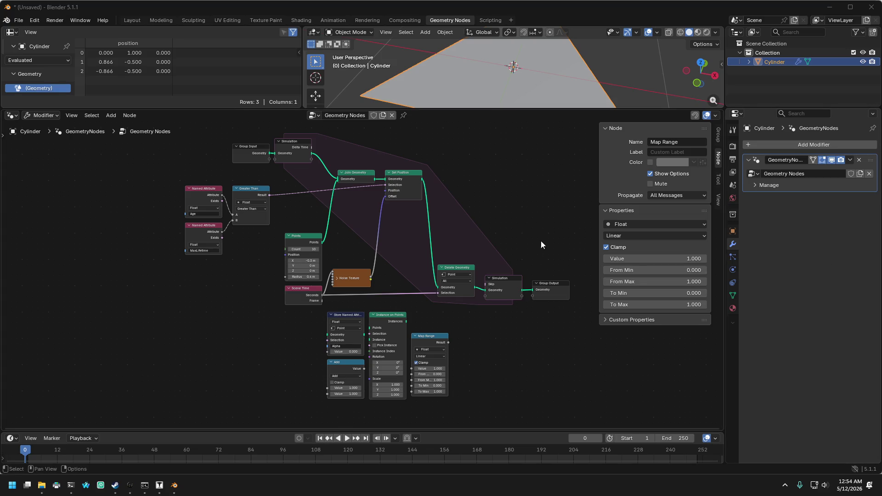
{"action": "mouse_move", "coordinate": [528, 220]}
{"action": "middle_mouse_down"}
{"action": "mouse_move", "coordinate": [443, 232]}
{"action": "mouse_move", "coordinate": [437, 167]}
{"action": "middle_mouse_up"}
{"action": "scroll", "coordinate": [443, 233], "scroll_direction": "up", "scroll_amount": 2}
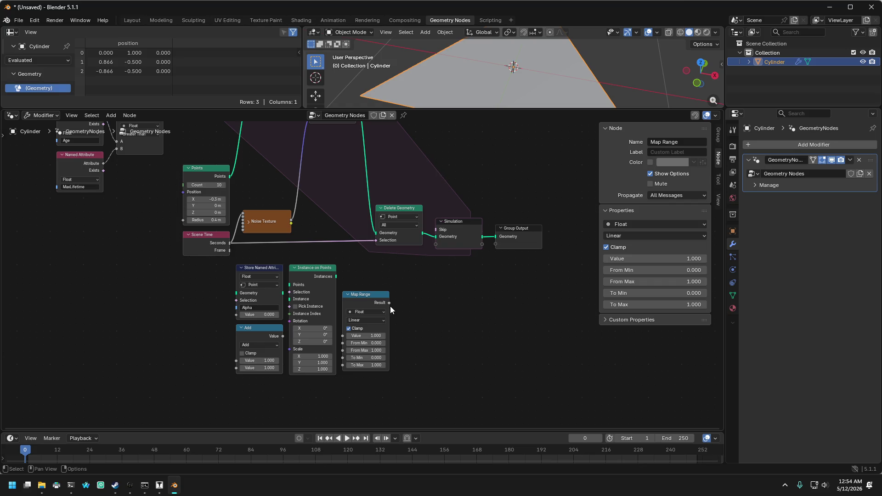
{"action": "mouse_move", "coordinate": [467, 156]}
{"action": "middle_mouse_down"}
{"action": "mouse_move", "coordinate": [477, 253]}
{"action": "mouse_move", "coordinate": [473, 201]}
{"action": "mouse_move", "coordinate": [481, 263]}
{"action": "mouse_move", "coordinate": [494, 257]}
{"action": "mouse_move", "coordinate": [481, 171]}
{"action": "mouse_move", "coordinate": [484, 294]}
{"action": "mouse_move", "coordinate": [482, 210]}
{"action": "mouse_move", "coordinate": [496, 256]}
{"action": "mouse_move", "coordinate": [486, 216]}
{"action": "middle_mouse_up"}
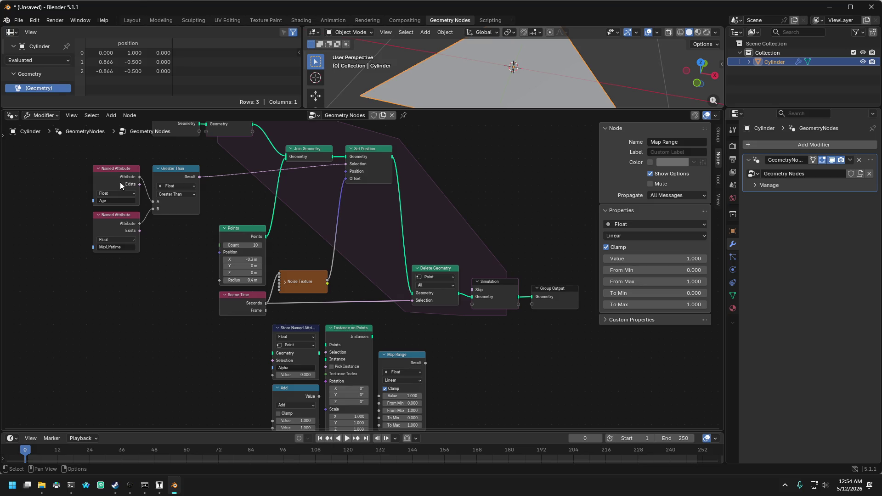
- Move Store Named Attribute beside Map Range and wire Map Range's Result into it
{"action": "middle_click_drag", "start_coordinate": [205, 321], "coordinate": [207, 270]}
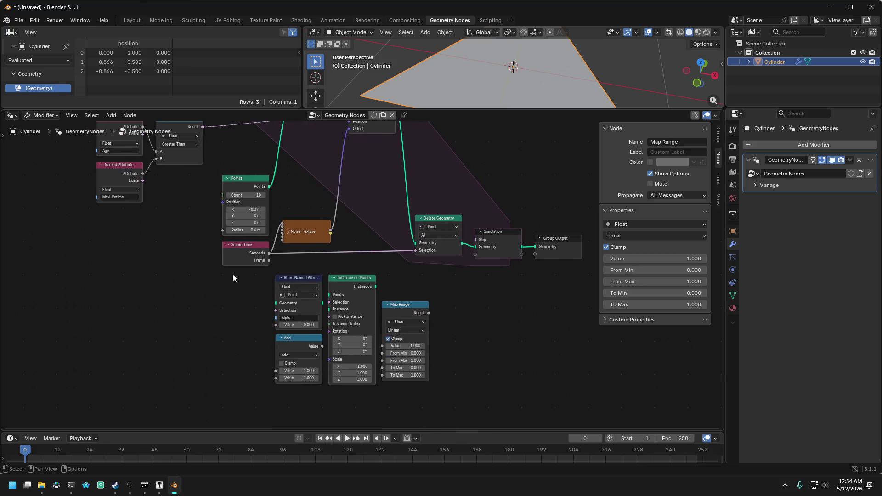
{"action": "left_click_drag", "start_coordinate": [299, 278], "coordinate": [498, 283]}
{"action": "mouse_move", "coordinate": [492, 228]}
{"action": "middle_mouse_down"}
{"action": "mouse_move", "coordinate": [508, 230]}
{"action": "mouse_move", "coordinate": [508, 250]}
{"action": "mouse_move", "coordinate": [485, 213]}
{"action": "middle_mouse_up"}
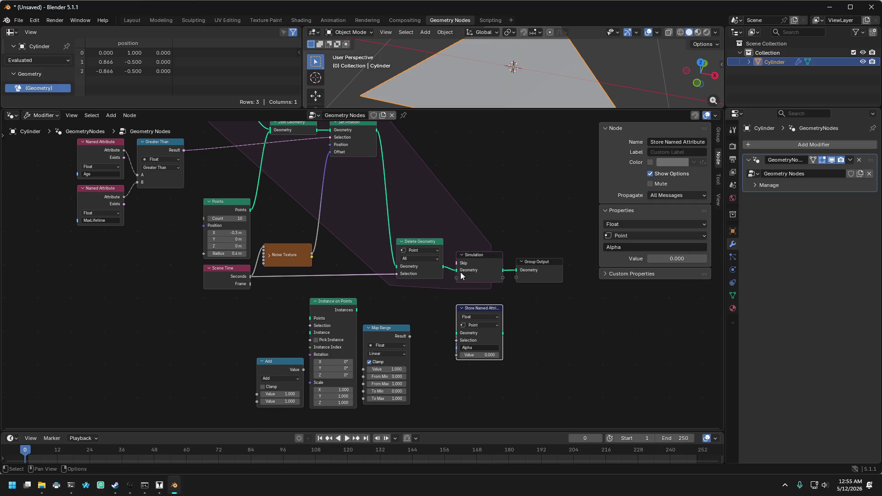
{"action": "mouse_move", "coordinate": [409, 337]}
{"action": "left_mouse_down"}
{"action": "mouse_move", "coordinate": [453, 376]}
{"action": "mouse_move", "coordinate": [459, 338]}
{"action": "left_mouse_up"}
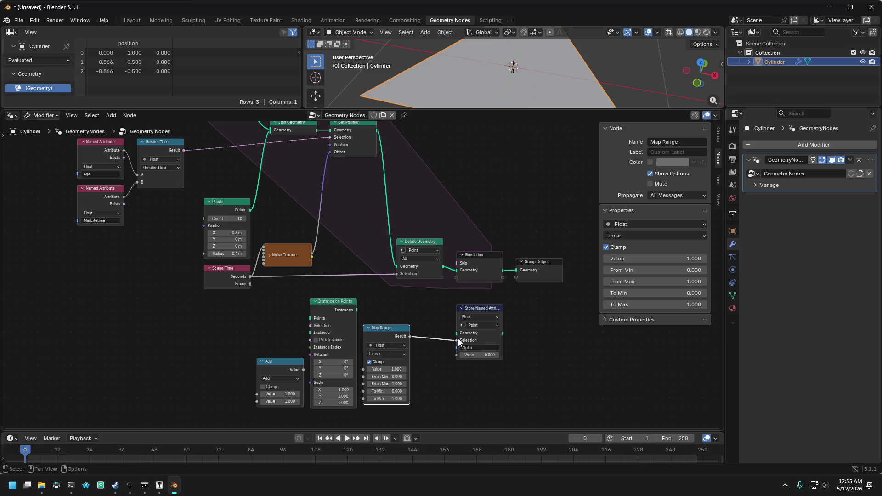
{"action": "left_click_drag", "start_coordinate": [476, 310], "coordinate": [457, 310]}
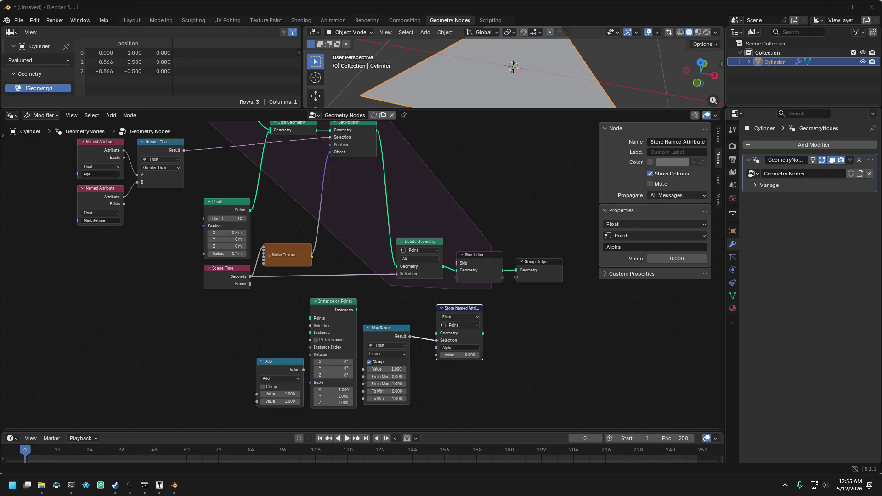
{"action": "mouse_move", "coordinate": [260, 333]}
{"action": "middle_mouse_down"}
{"action": "mouse_move", "coordinate": [252, 367]}
{"action": "mouse_move", "coordinate": [269, 352]}
{"action": "middle_mouse_up"}
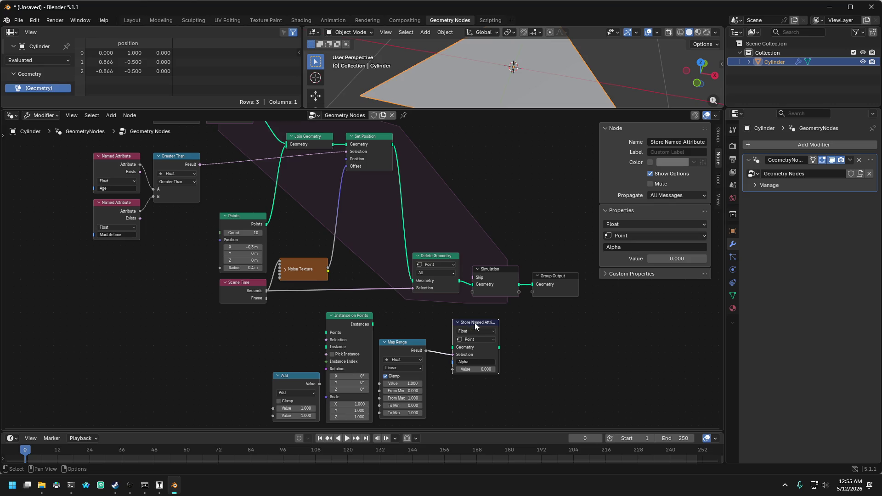
- Move Group Output down and right to clear room after the Simulation output
{"action": "left_click_drag", "start_coordinate": [475, 323], "coordinate": [458, 316]}
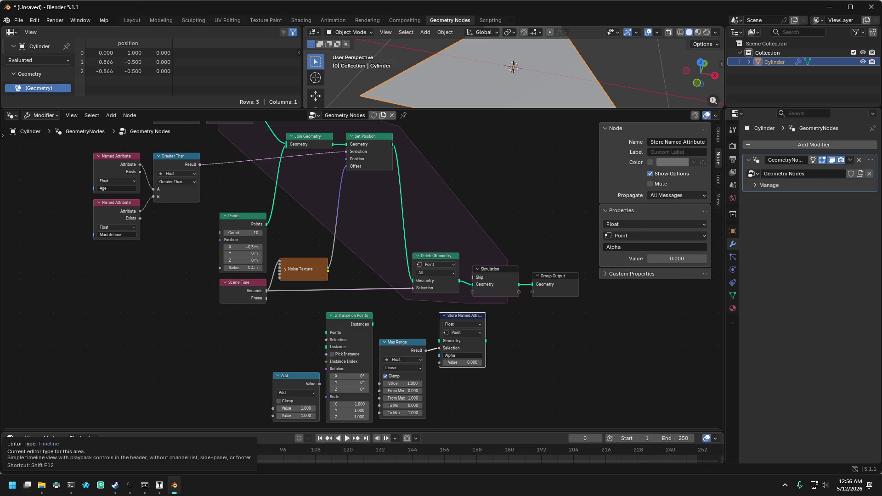
{"action": "mouse_move", "coordinate": [228, 340]}
{"action": "middle_mouse_down"}
{"action": "mouse_move", "coordinate": [211, 350]}
{"action": "mouse_move", "coordinate": [204, 345]}
{"action": "middle_mouse_up"}
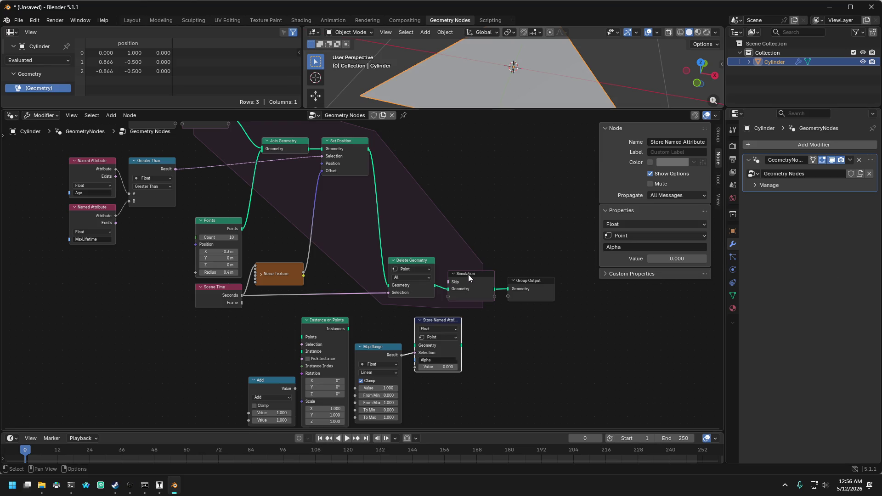
{"action": "left_click", "coordinate": [529, 282]}
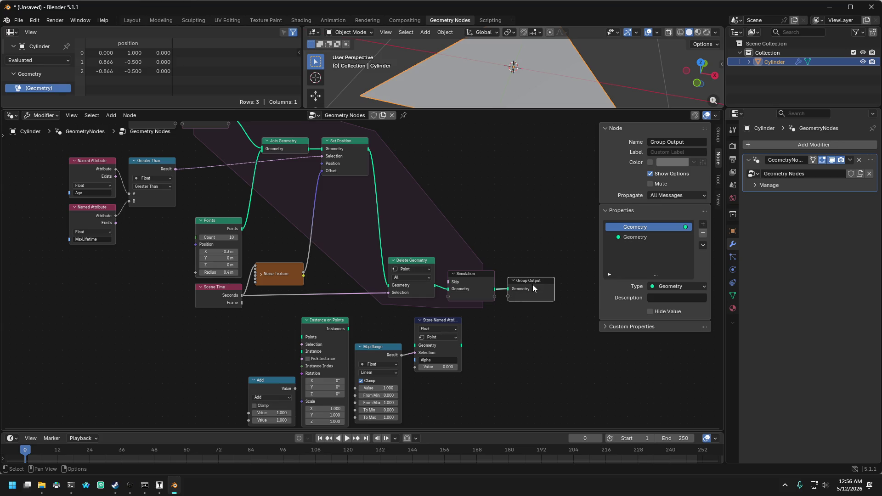
{"action": "mouse_move", "coordinate": [532, 287]}
{"action": "left_mouse_down"}
{"action": "mouse_move", "coordinate": [560, 294]}
{"action": "mouse_move", "coordinate": [620, 373]}
{"action": "mouse_move", "coordinate": [643, 371]}
{"action": "left_mouse_up"}
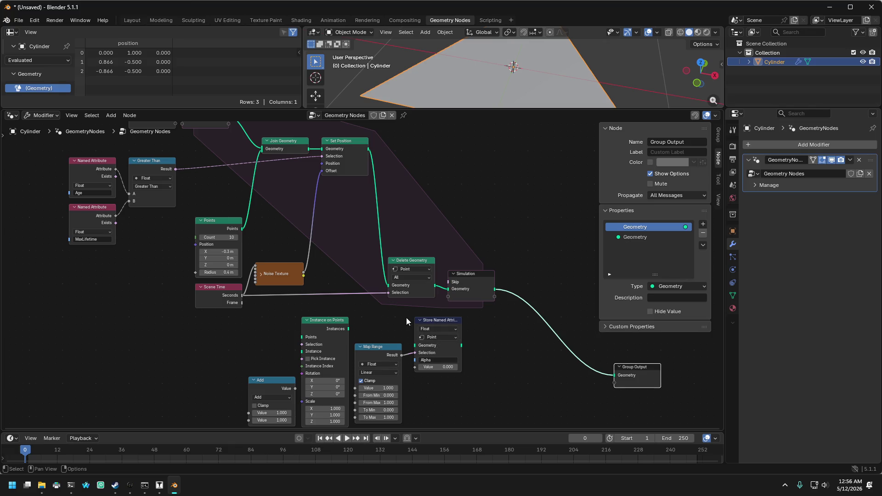
- Drop Store Named Attribute into the Simulation–Group Output link, feeding Simulation Geometry into it
{"action": "left_click_drag", "start_coordinate": [426, 327], "coordinate": [561, 325]}
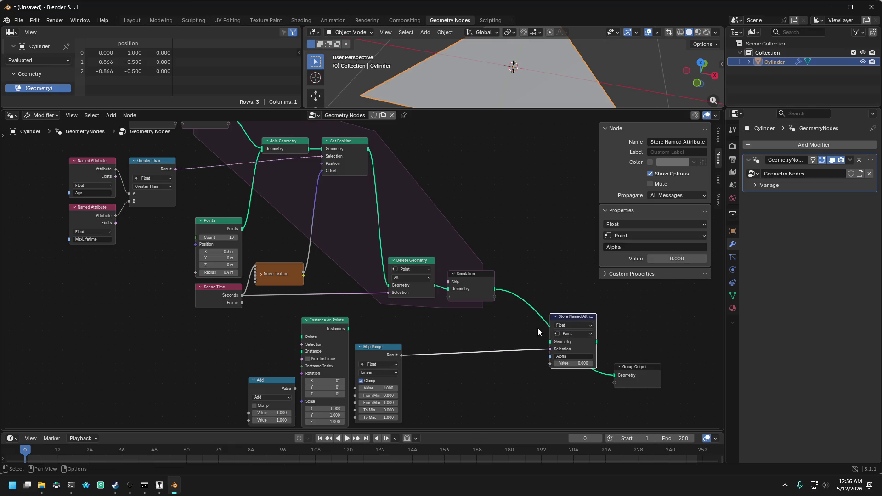
{"action": "mouse_move", "coordinate": [495, 289]}
{"action": "left_mouse_down"}
{"action": "mouse_move", "coordinate": [551, 342]}
{"action": "mouse_move", "coordinate": [590, 327]}
{"action": "mouse_move", "coordinate": [558, 356]}
{"action": "mouse_move", "coordinate": [578, 371]}
{"action": "mouse_move", "coordinate": [624, 368]}
{"action": "mouse_move", "coordinate": [585, 362]}
{"action": "left_mouse_up"}
{"action": "left_click_drag", "start_coordinate": [544, 327], "coordinate": [583, 388]}
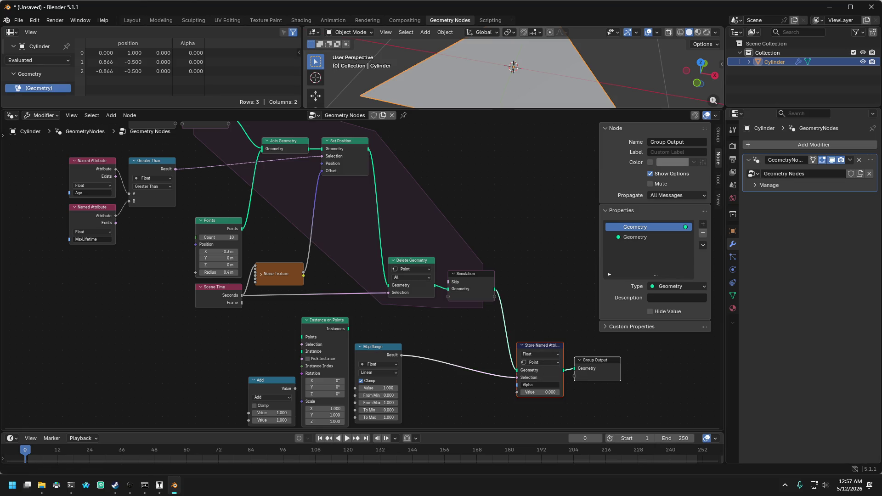